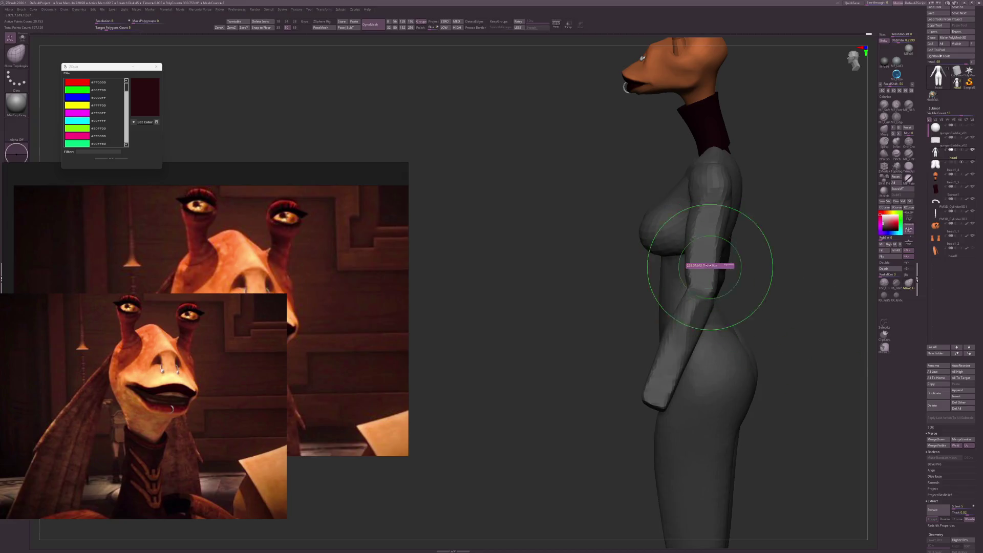
# Trim part of the arm with a ClipCurve slice from a side profile.
pyautogui.moveTo(723, 262)
pyautogui.mouseDown(button='right')
pyautogui.moveTo(790, 279)
pyautogui.moveTo(822, 259)
pyautogui.mouseUp(button='right')
pyautogui.moveTo(749, 194)
pyautogui.mouseDown(button='right')
pyautogui.moveTo(830, 165)
pyautogui.moveTo(726, 296)
pyautogui.moveTo(726, 280)
pyautogui.mouseUp(button='right')
pyautogui.hotkey('ctrl', 'shift')
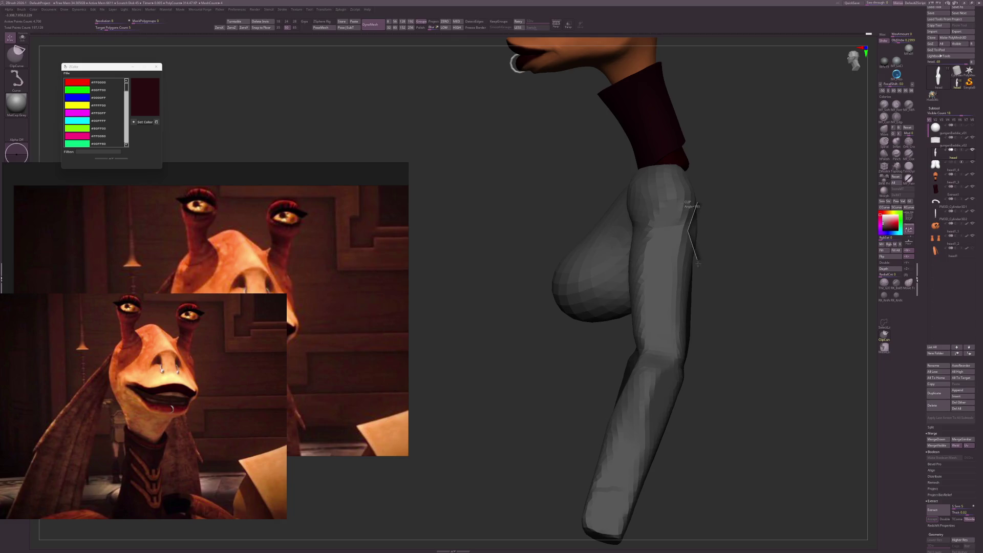
pyautogui.keyDown('ctrl'); pyautogui.keyDown('shift'); pyautogui.moveTo(697, 264); pyautogui.dragTo(699, 264); pyautogui.keyUp('shift'); pyautogui.keyUp('ctrl')
# Reshape the arms with Move Topological to hang alongside the body, smoothing with Shift.
pyautogui.moveTo(742, 302); pyautogui.dragTo(681, 233, button='right')
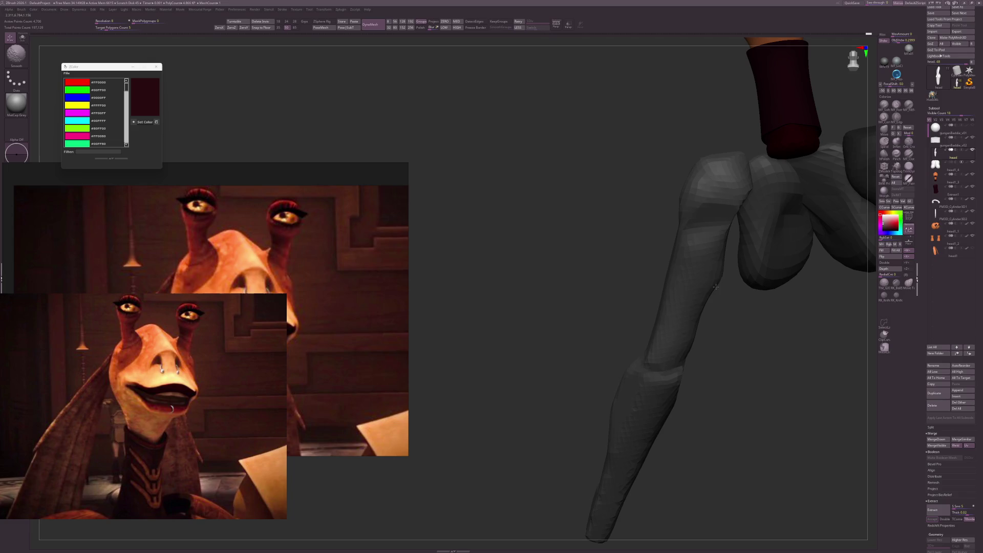
pyautogui.moveTo(715, 286)
pyautogui.mouseDown(button='right')
pyautogui.moveTo(702, 296)
pyautogui.moveTo(730, 340)
pyautogui.moveTo(698, 246)
pyautogui.mouseUp(button='right')
pyautogui.press('b')
pyautogui.press('m')
pyautogui.press('t')
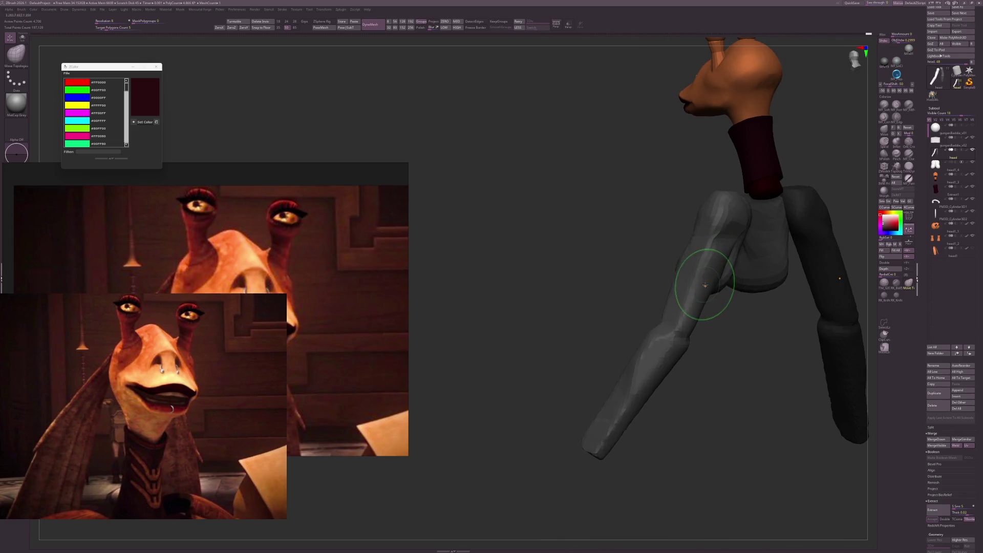
pyautogui.press('shift')
pyautogui.moveTo(675, 339)
pyautogui.mouseDown(button='right')
pyautogui.moveTo(727, 328)
pyautogui.moveTo(769, 336)
pyautogui.moveTo(771, 345)
pyautogui.moveTo(739, 354)
pyautogui.moveTo(822, 307)
pyautogui.moveTo(797, 313)
pyautogui.mouseUp(button='right')
# Smooth the surface and inspect the figure from side, front and rear views.
pyautogui.press('shift')
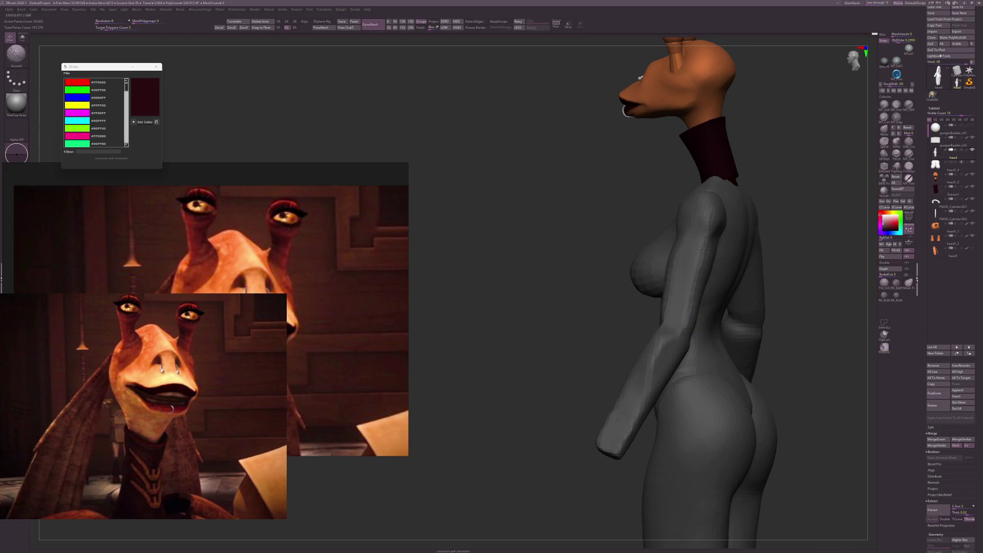
pyautogui.keyDown('shift'); pyautogui.moveTo(699, 267); pyautogui.dragTo(650, 384, button='right'); pyautogui.keyUp('shift')
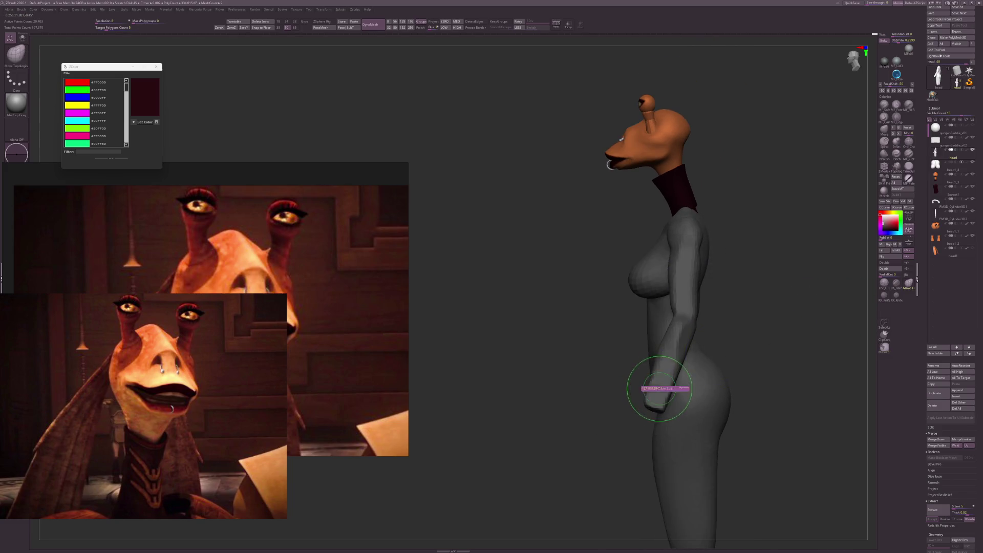
pyautogui.moveTo(702, 346)
pyautogui.mouseDown(button='right')
pyautogui.moveTo(753, 322)
pyautogui.moveTo(768, 377)
pyautogui.moveTo(815, 428)
pyautogui.mouseUp(button='right')
pyautogui.moveTo(568, 183)
pyautogui.keyDown('alt'); pyautogui.mouseDown(button='right')
pyautogui.moveTo(626, 281)
pyautogui.moveTo(657, 311)
pyautogui.moveTo(640, 281)
pyautogui.moveTo(655, 278)
pyautogui.mouseUp(button='right'); pyautogui.keyUp('alt')
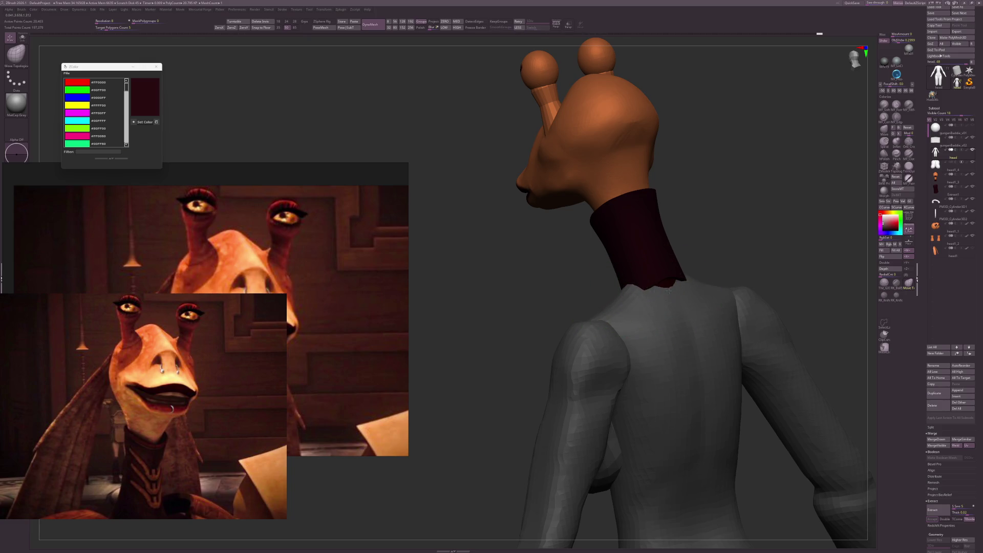
pyautogui.moveTo(744, 277)
pyautogui.mouseDown(button='right')
pyautogui.moveTo(720, 272)
pyautogui.moveTo(748, 276)
pyautogui.moveTo(757, 320)
pyautogui.moveTo(689, 325)
pyautogui.mouseUp(button='right')
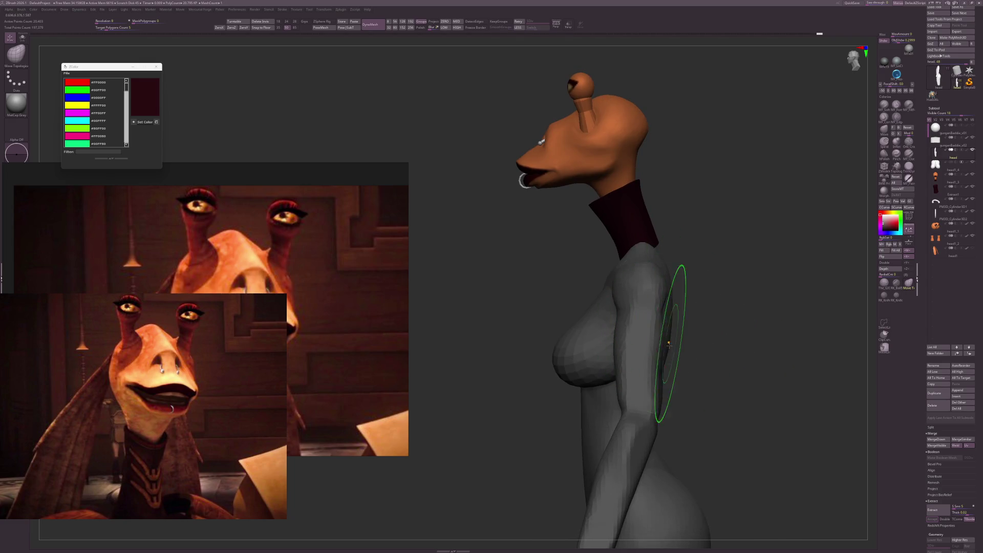
pyautogui.moveTo(700, 347)
pyautogui.mouseDown(button='right')
pyautogui.moveTo(680, 322)
pyautogui.moveTo(727, 330)
pyautogui.moveTo(864, 309)
pyautogui.moveTo(655, 218)
pyautogui.mouseUp(button='right')
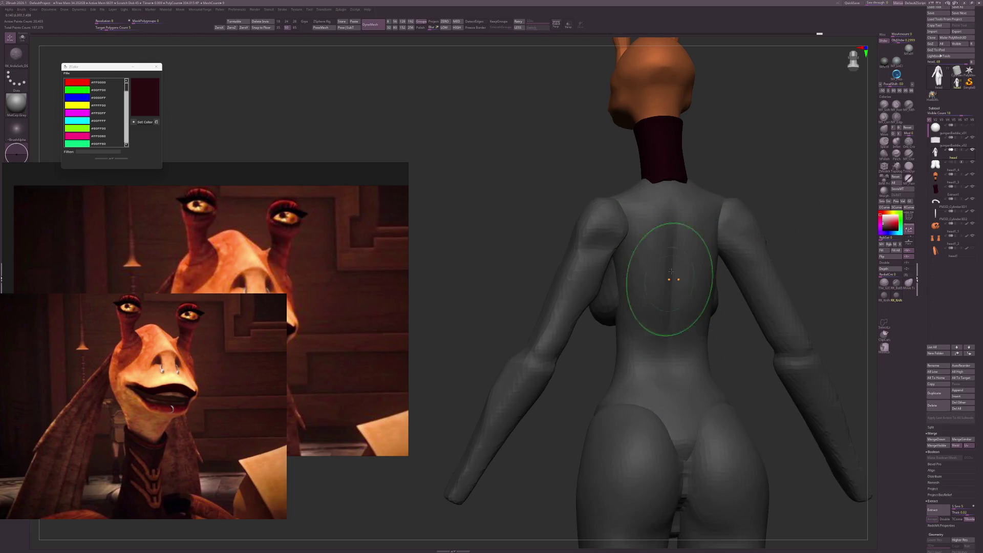
pyautogui.moveTo(736, 348); pyautogui.dragTo(661, 380, button='right')
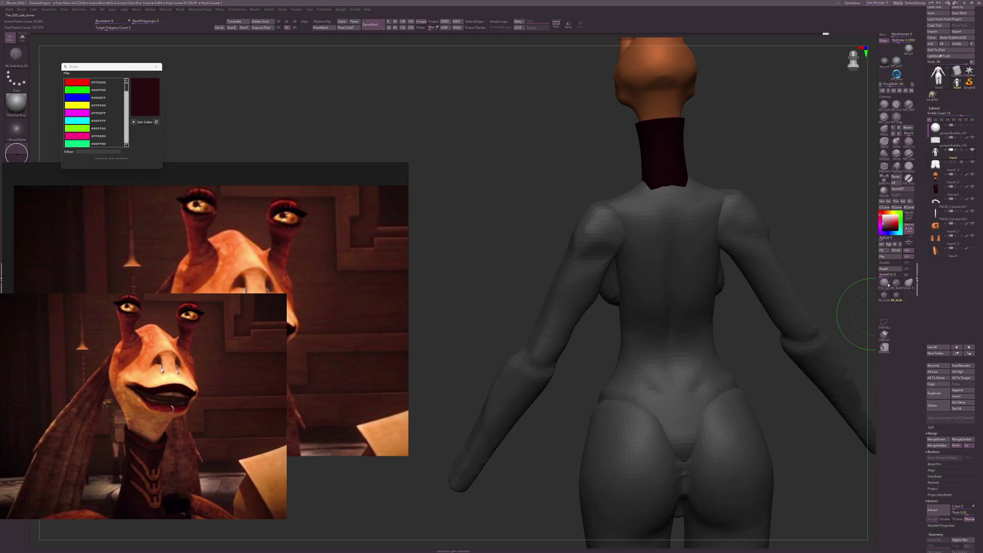
# Select RK_BallStylus and hide the arm and head polygroups, leaving only the torso.
pyautogui.click(895, 283)
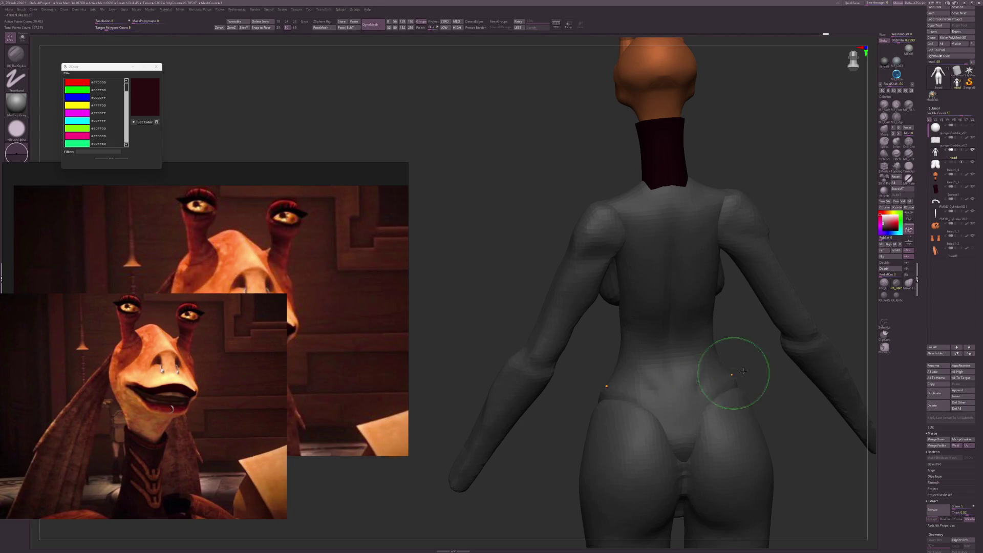
pyautogui.moveTo(744, 370)
pyautogui.mouseDown(button='right')
pyautogui.moveTo(796, 340)
pyautogui.moveTo(791, 364)
pyautogui.moveTo(737, 333)
pyautogui.mouseUp(button='right')
pyautogui.hotkey('ctrl', 'shift')
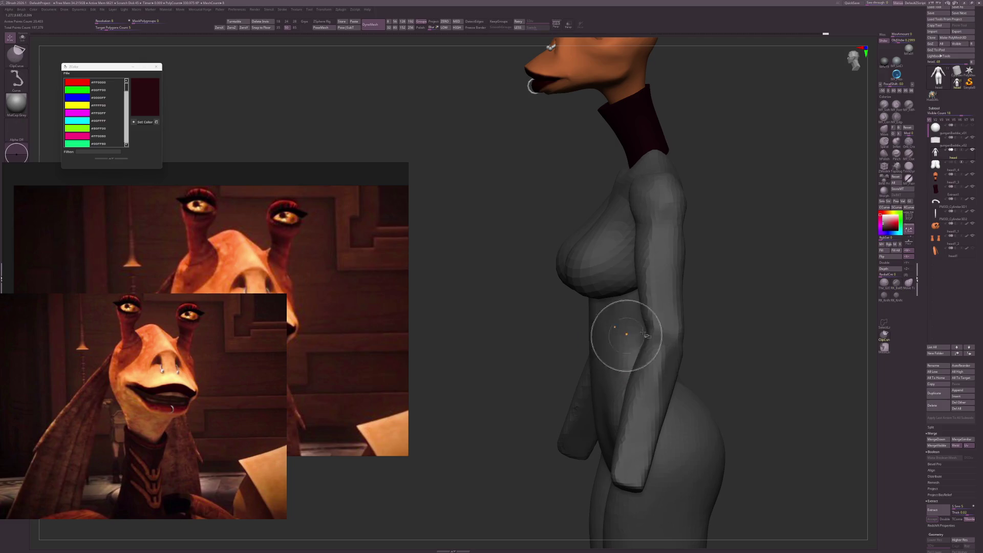
pyautogui.keyDown('ctrl'); pyautogui.keyDown('shift'); pyautogui.click(624, 344); pyautogui.keyUp('shift'); pyautogui.keyUp('ctrl')
pyautogui.moveTo(625, 347)
pyautogui.mouseDown(button='right')
pyautogui.moveTo(674, 356)
pyautogui.moveTo(758, 342)
pyautogui.mouseUp(button='right')
pyautogui.keyDown('ctrl'); pyautogui.keyDown('shift'); pyautogui.click(674, 356); pyautogui.keyUp('shift'); pyautogui.keyUp('ctrl')
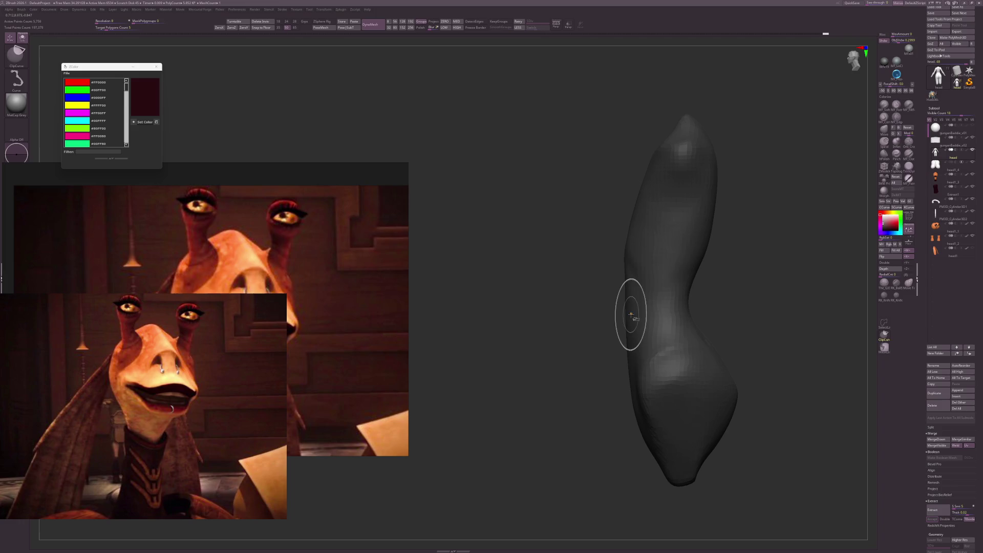
# Flatten one side of the torso with a ClipCurve slice.
pyautogui.hotkey('ctrl', 'shift')
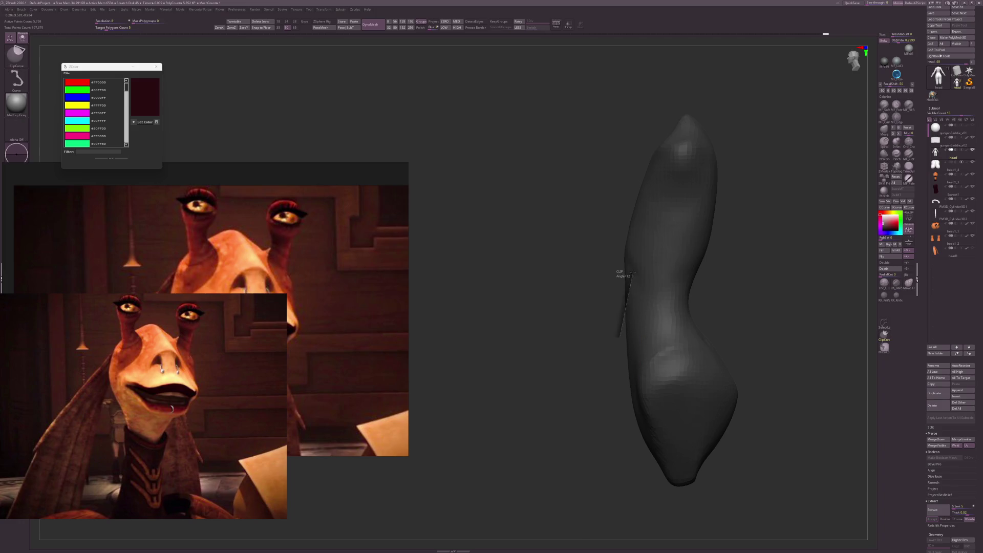
pyautogui.keyDown('ctrl'); pyautogui.keyDown('shift'); pyautogui.moveTo(613, 209); pyautogui.dragTo(615, 210); pyautogui.keyUp('shift'); pyautogui.keyUp('ctrl')
pyautogui.moveTo(745, 307); pyautogui.dragTo(658, 296, button='right')
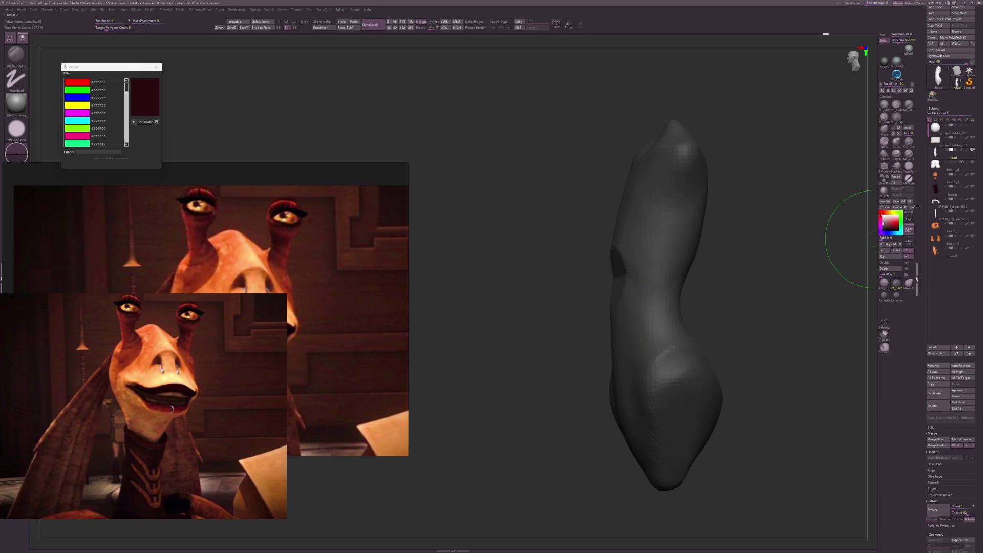
# Taper the torso's lower end with Move Topological and RK_Ball, smoothing with Shift.
pyautogui.click(908, 282)
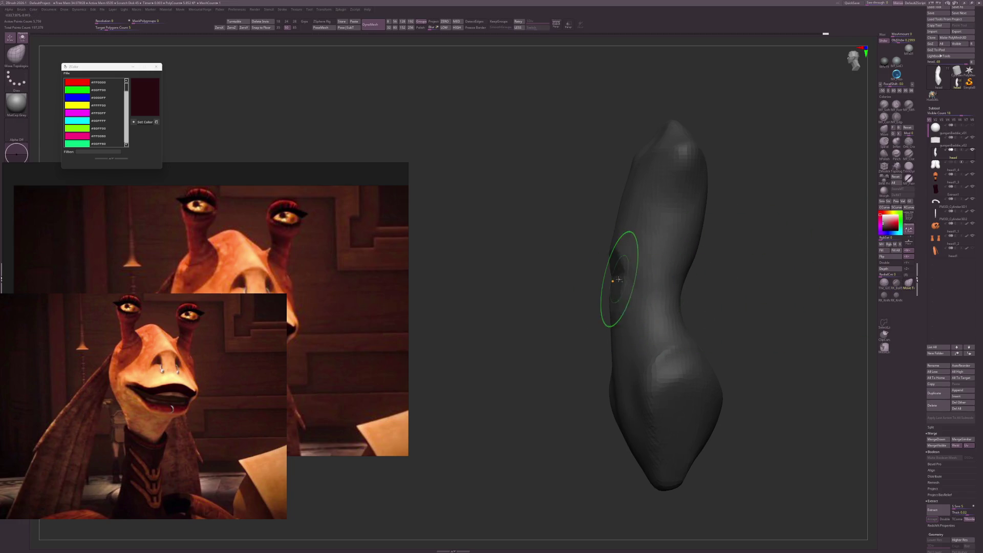
pyautogui.moveTo(687, 295)
pyautogui.mouseDown(button='right')
pyautogui.moveTo(866, 318)
pyautogui.moveTo(737, 314)
pyautogui.mouseUp(button='right')
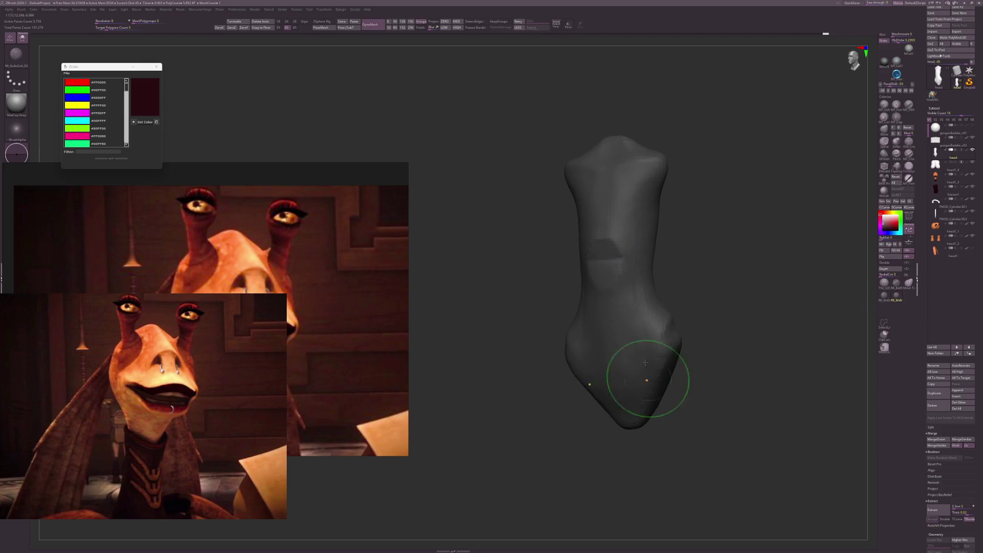
pyautogui.moveTo(650, 438)
pyautogui.mouseDown(button='right')
pyautogui.moveTo(698, 377)
pyautogui.moveTo(755, 346)
pyautogui.moveTo(798, 344)
pyautogui.moveTo(642, 346)
pyautogui.moveTo(771, 329)
pyautogui.mouseUp(button='right')
pyautogui.click(896, 282)
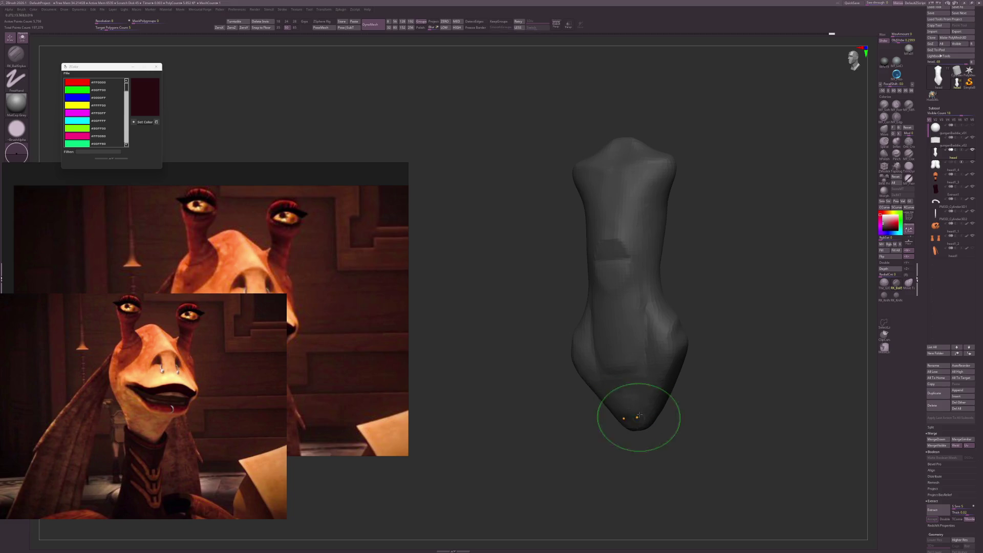
pyautogui.moveTo(645, 432); pyautogui.dragTo(625, 434, button='right')
pyautogui.press('shift')
pyautogui.keyDown('shift'); pyautogui.moveTo(630, 379); pyautogui.dragTo(724, 357, button='right'); pyautogui.keyUp('shift')
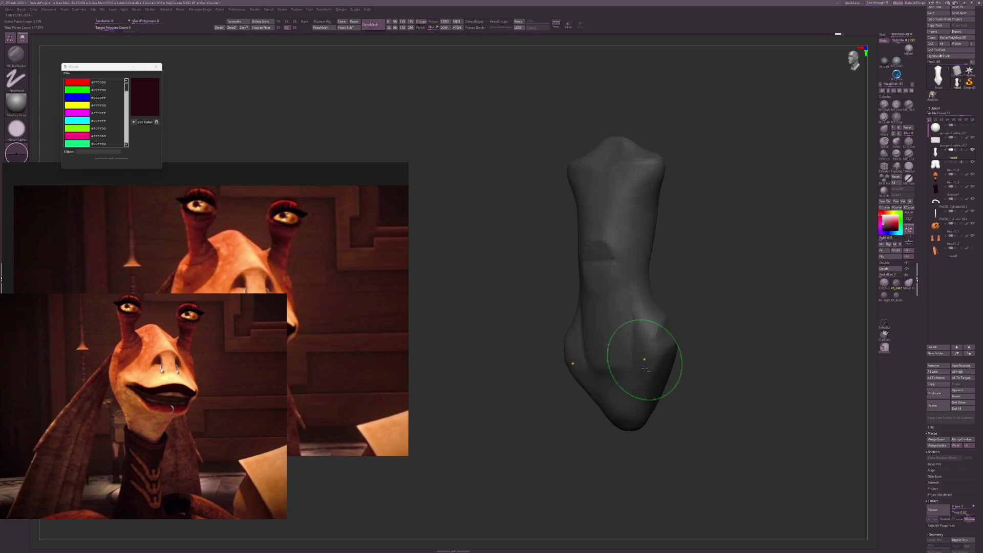
pyautogui.moveTo(645, 309); pyautogui.dragTo(693, 307, button='right')
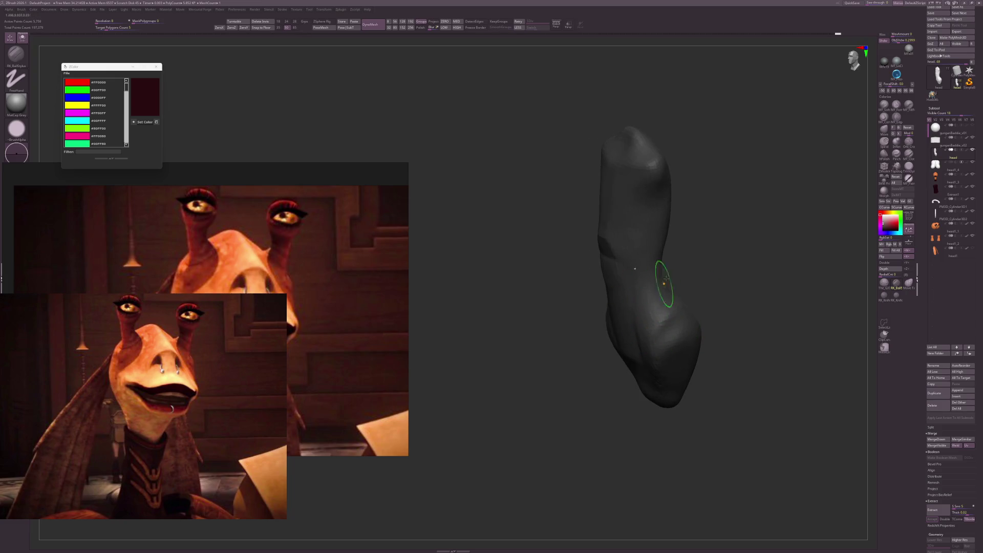
pyautogui.moveTo(655, 324); pyautogui.dragTo(670, 309, button='right')
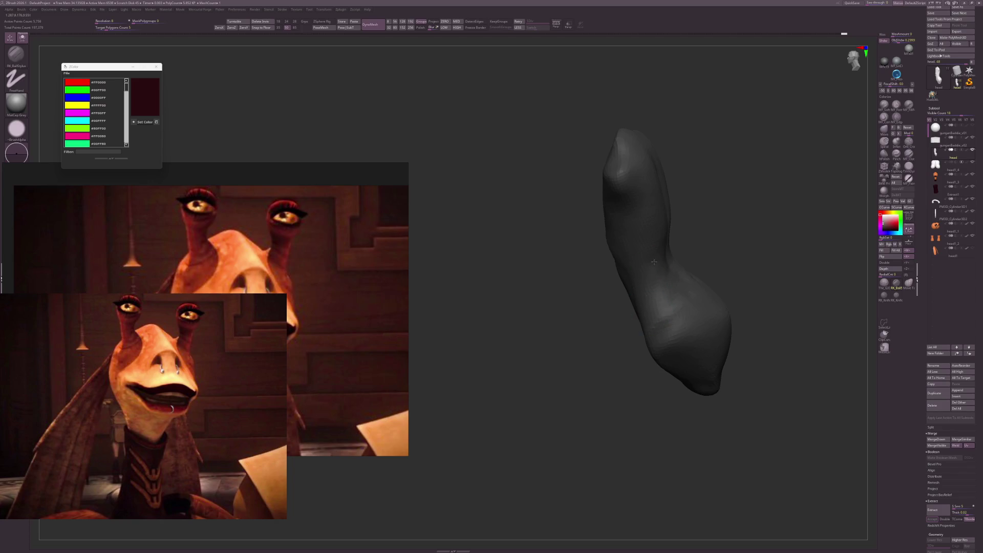
# Push the torso's side bulges inward with a larger Move Topological brush.
pyautogui.moveTo(653, 261); pyautogui.dragTo(731, 312, button='right')
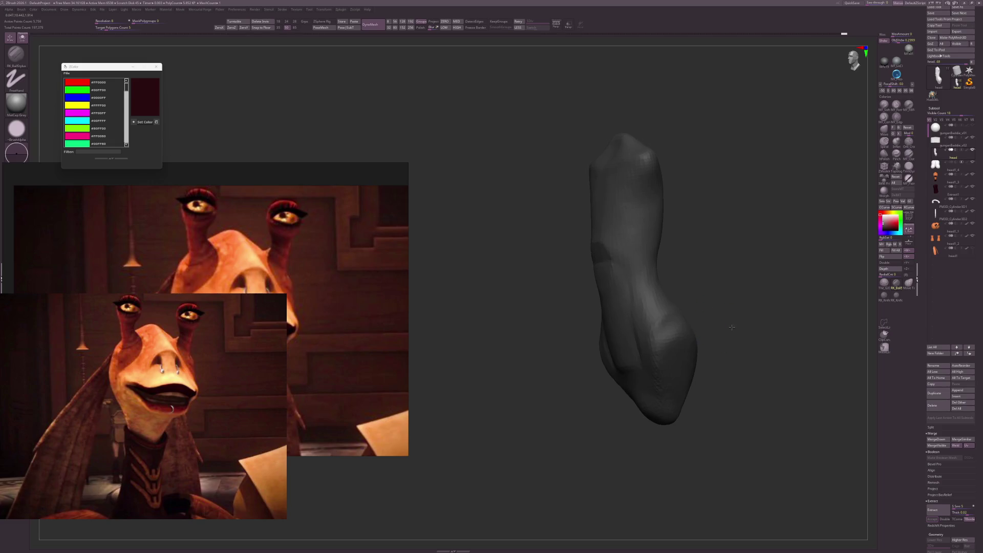
pyautogui.moveTo(731, 327)
pyautogui.mouseDown(button='right')
pyautogui.moveTo(720, 336)
pyautogui.moveTo(715, 303)
pyautogui.moveTo(617, 247)
pyautogui.moveTo(682, 256)
pyautogui.mouseUp(button='right')
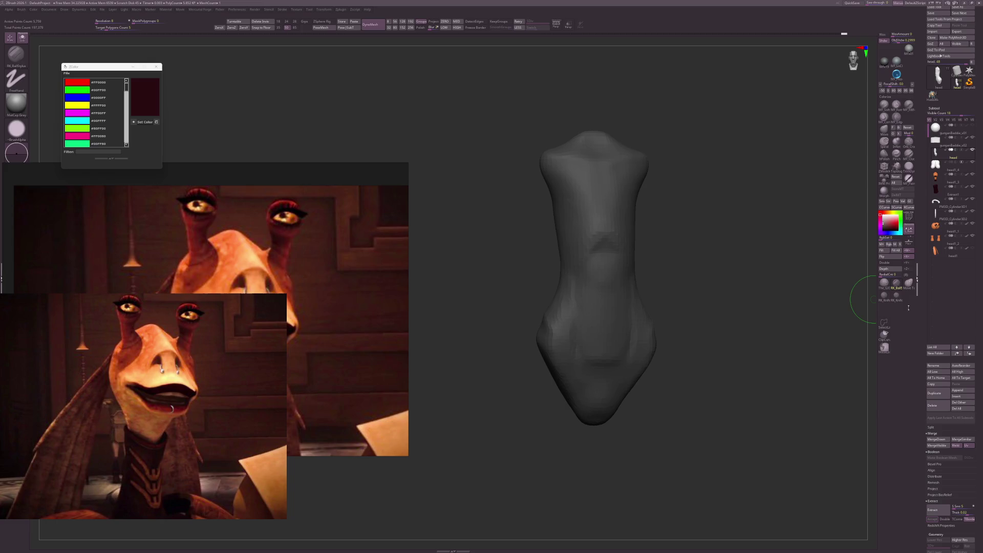
pyautogui.moveTo(666, 251); pyautogui.dragTo(642, 240, button='right')
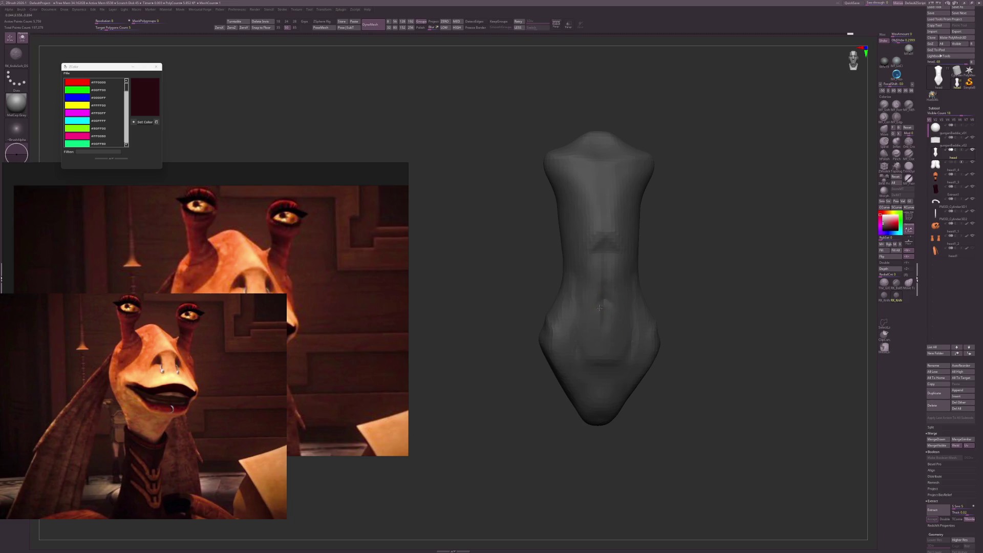
pyautogui.moveTo(706, 286); pyautogui.dragTo(734, 330)
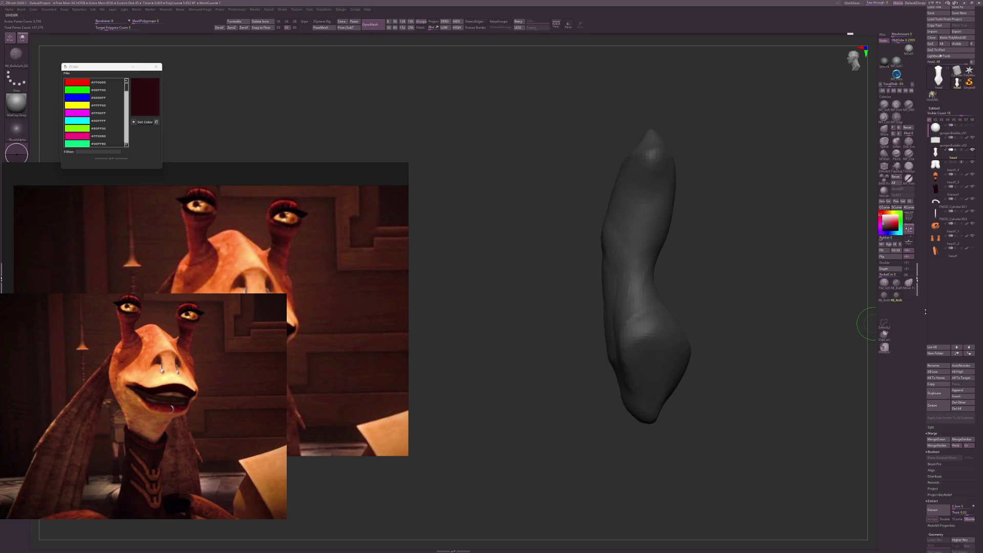
pyautogui.click(906, 285)
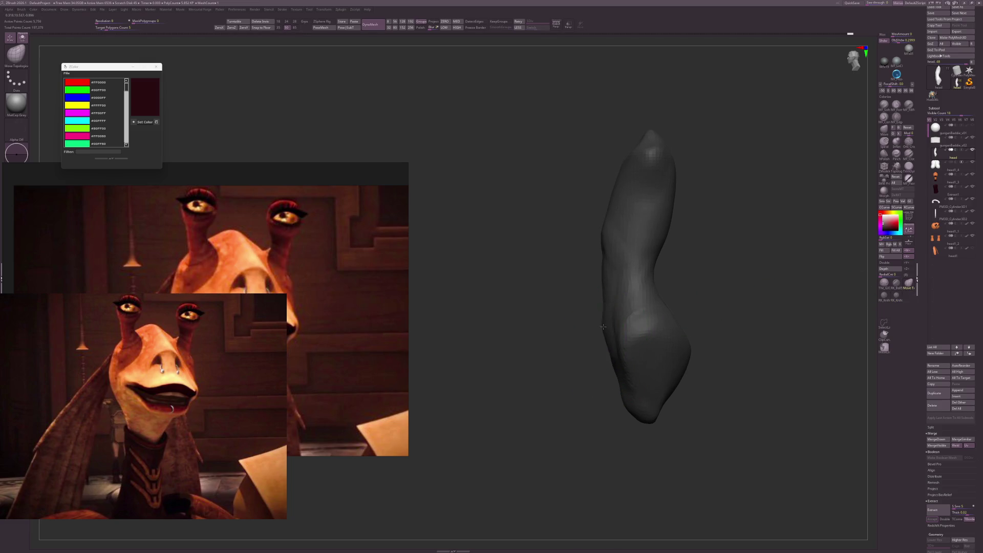
pyautogui.moveTo(621, 318); pyautogui.dragTo(647, 329)
pyautogui.press('s')
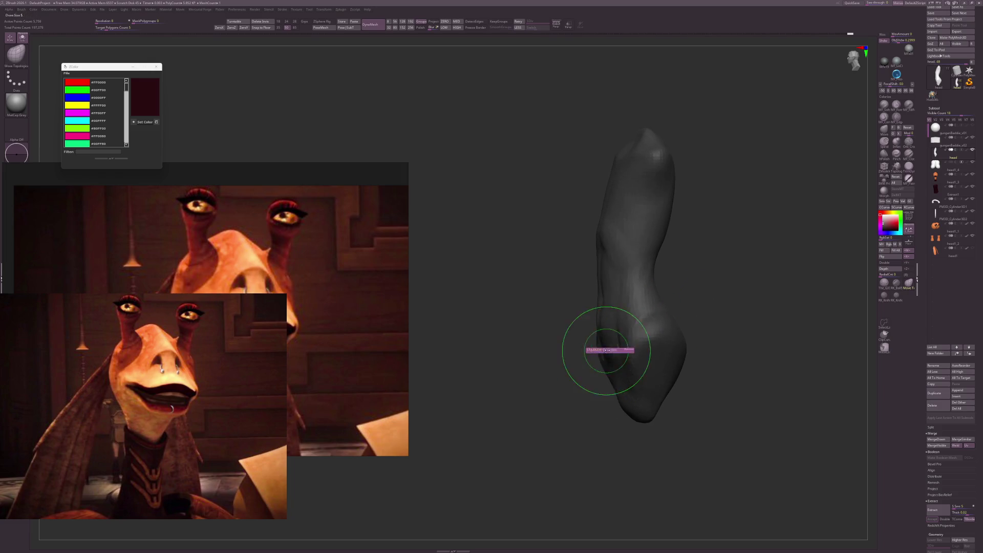
pyautogui.moveTo(599, 265); pyautogui.dragTo(614, 267)
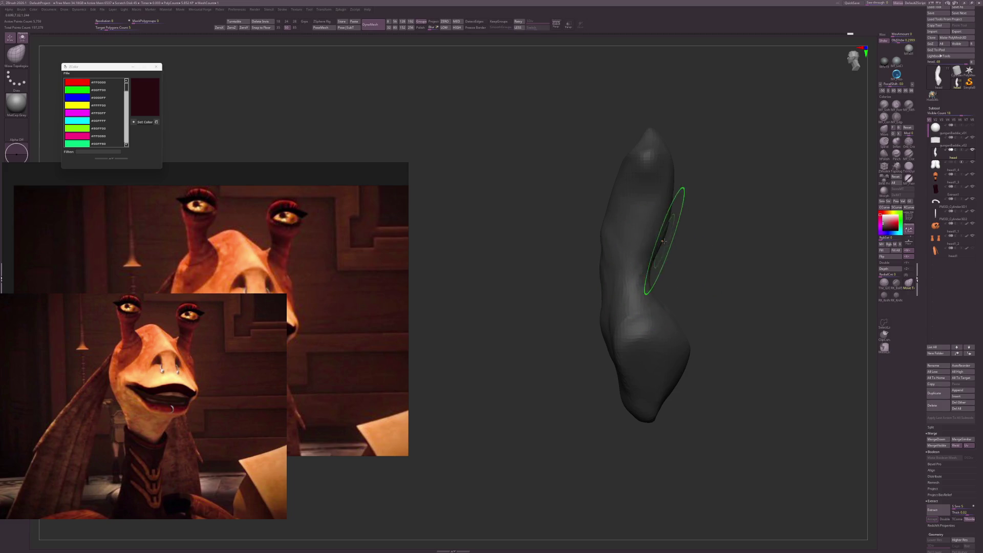
pyautogui.moveTo(674, 222)
pyautogui.mouseDown()
pyautogui.moveTo(688, 202)
pyautogui.moveTo(675, 207)
pyautogui.mouseUp()
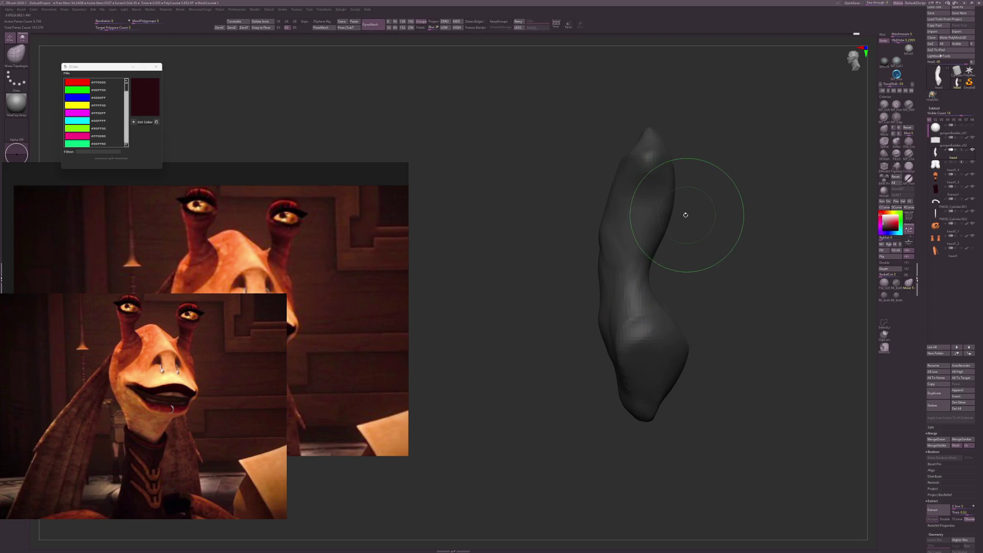
pyautogui.moveTo(655, 248); pyautogui.dragTo(656, 239)
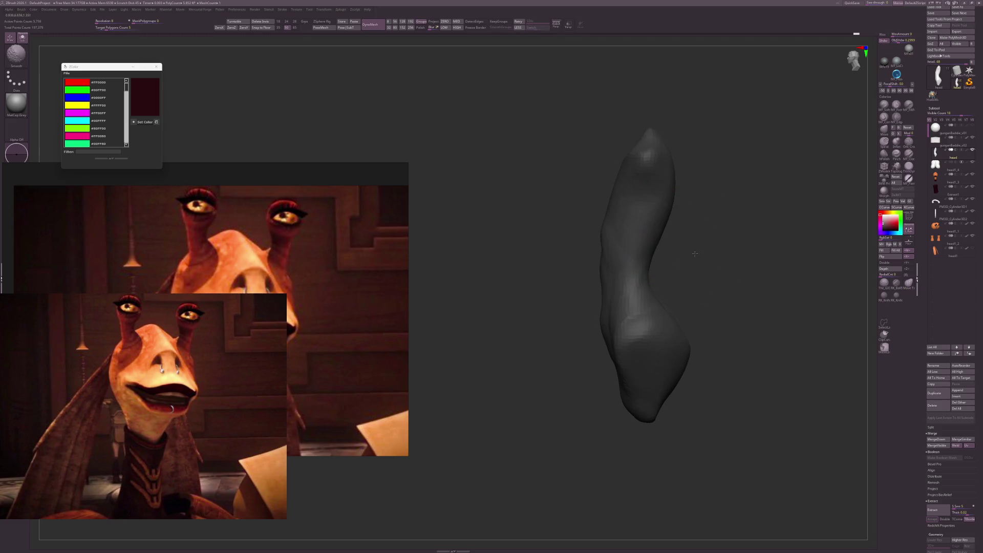
# Unhide the head, collar and arms so the whole body shows again.
pyautogui.moveTo(707, 263)
pyautogui.mouseDown()
pyautogui.moveTo(708, 278)
pyautogui.moveTo(694, 261)
pyautogui.mouseUp()
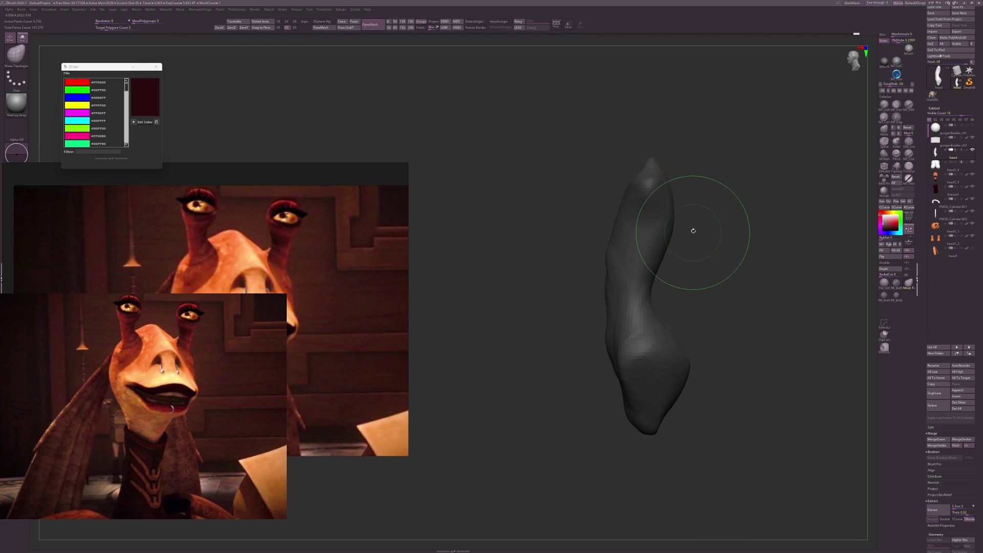
pyautogui.press('c')
pyautogui.hotkey('ctrl', 'z')
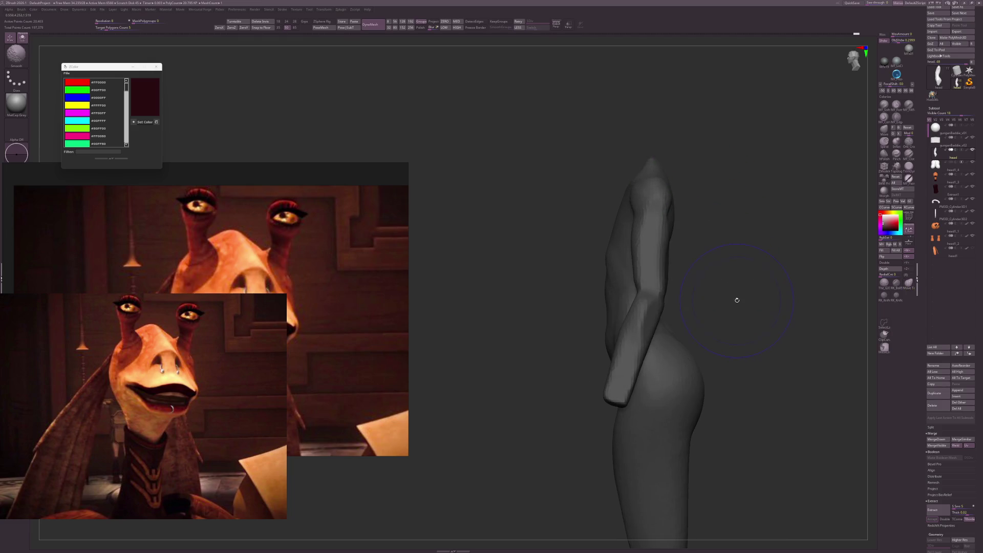
# Clip away part of the grey limb along a curved ClipCurve stroke.
pyautogui.moveTo(736, 321)
pyautogui.mouseDown()
pyautogui.moveTo(746, 373)
pyautogui.moveTo(740, 338)
pyautogui.moveTo(681, 359)
pyautogui.moveTo(698, 351)
pyautogui.moveTo(744, 408)
pyautogui.moveTo(729, 345)
pyautogui.mouseUp()
pyautogui.hotkey('ctrl', 'shift')
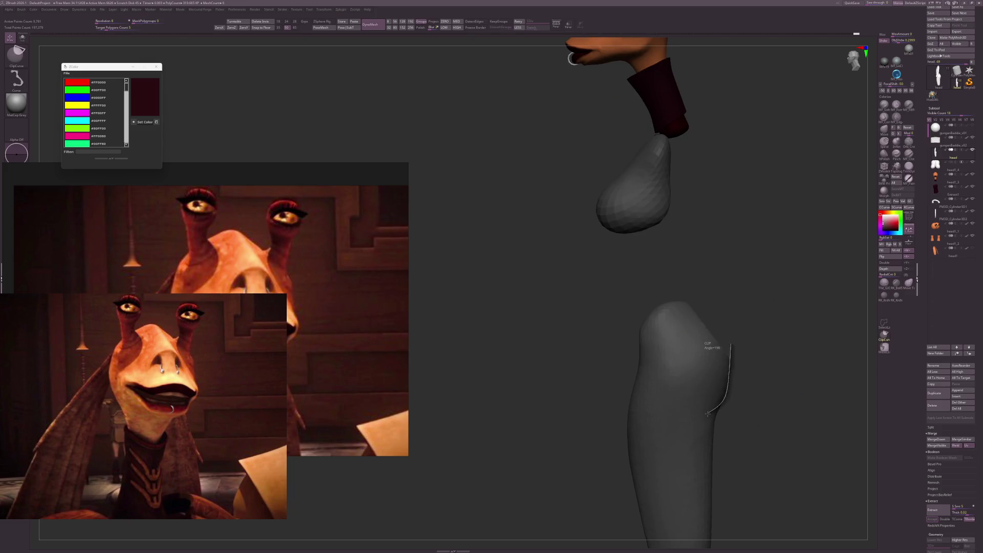
pyautogui.moveTo(707, 413)
pyautogui.mouseDown()
pyautogui.moveTo(717, 445)
pyautogui.moveTo(748, 386)
pyautogui.mouseUp()
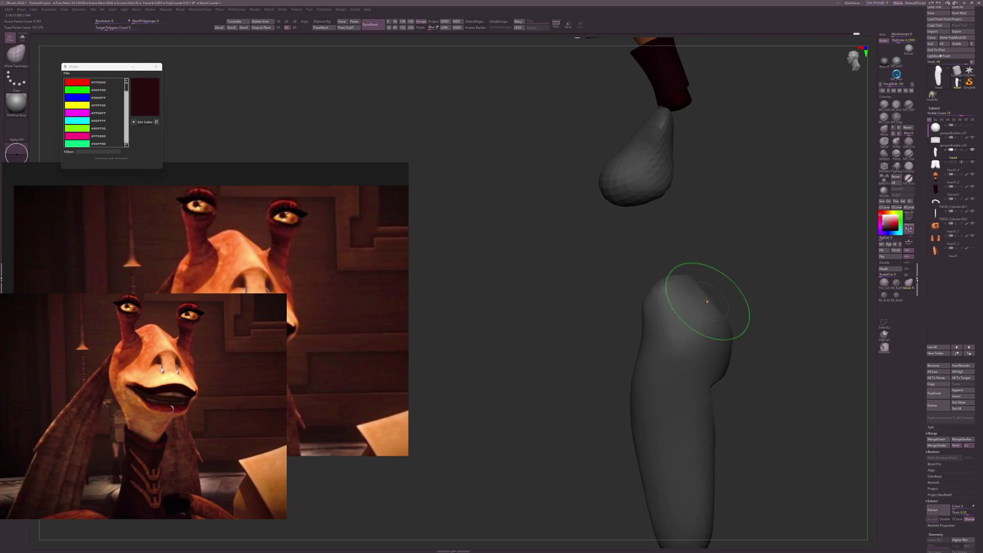
pyautogui.press('s')
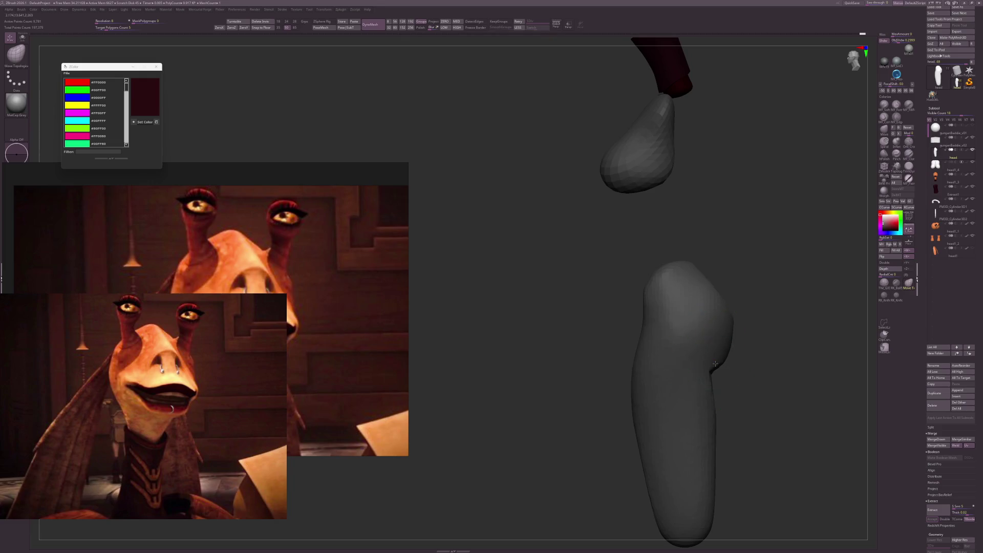
pyautogui.moveTo(709, 365)
pyautogui.mouseDown()
pyautogui.moveTo(772, 351)
pyautogui.moveTo(772, 377)
pyautogui.moveTo(773, 305)
pyautogui.moveTo(751, 344)
pyautogui.moveTo(730, 287)
pyautogui.moveTo(625, 333)
pyautogui.mouseUp()
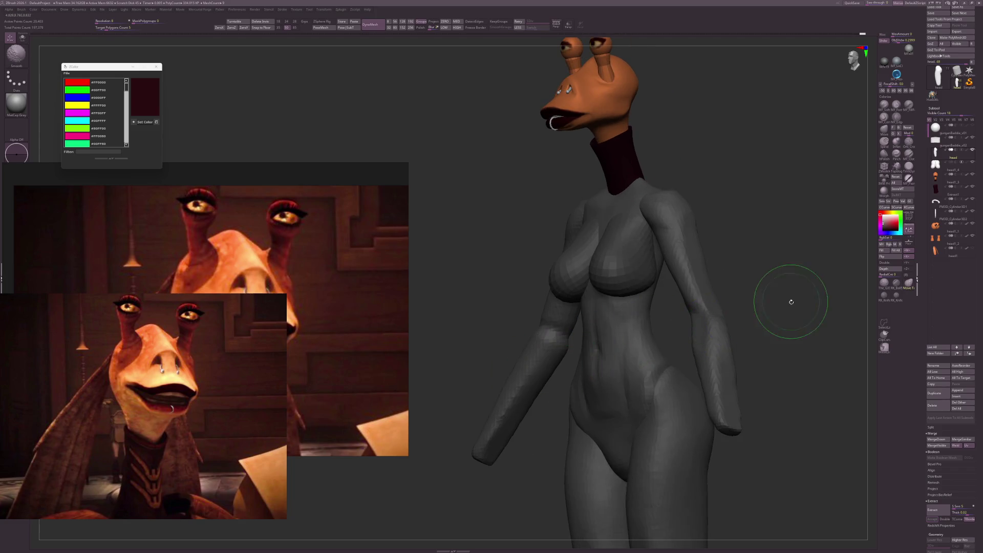
# Smooth the lower belly and hips of the dark body with Shift-smoothing.
pyautogui.moveTo(790, 301)
pyautogui.mouseDown()
pyautogui.moveTo(735, 292)
pyautogui.moveTo(768, 286)
pyautogui.moveTo(717, 294)
pyautogui.moveTo(724, 307)
pyautogui.moveTo(757, 302)
pyautogui.moveTo(764, 315)
pyautogui.moveTo(746, 314)
pyautogui.mouseUp()
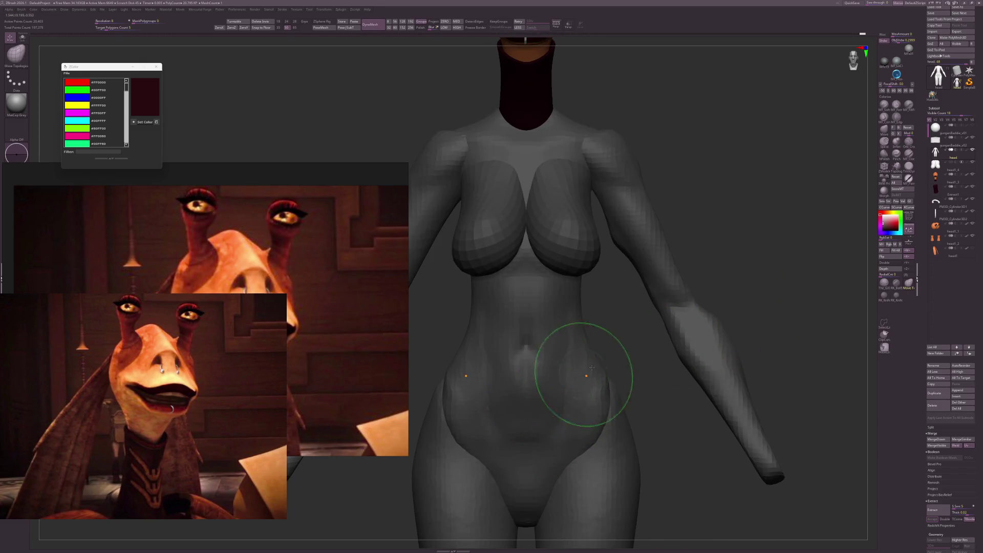
pyautogui.keyDown('alt'); pyautogui.moveTo(575, 386); pyautogui.dragTo(589, 410, button='right'); pyautogui.keyUp('alt')
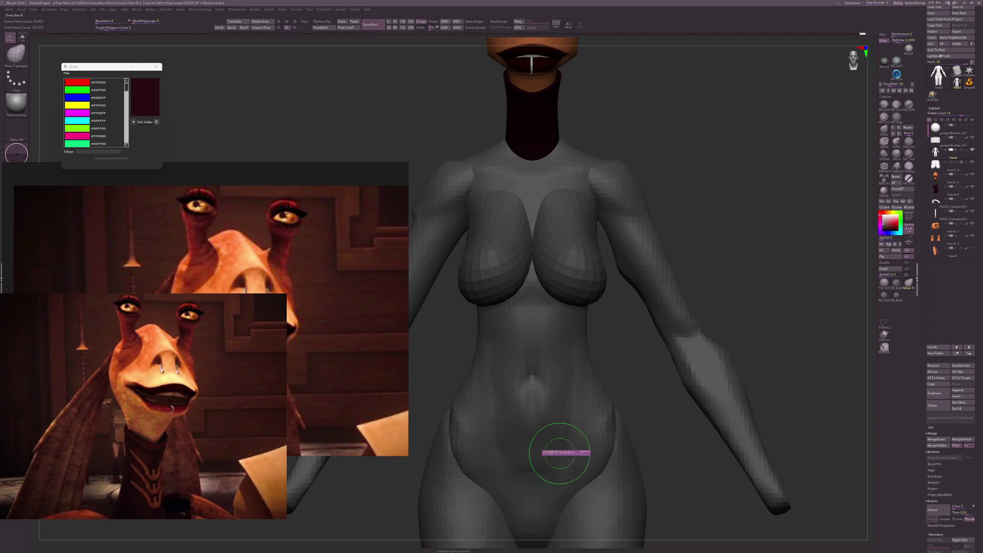
pyautogui.keyDown('shift'); pyautogui.moveTo(552, 454); pyautogui.dragTo(522, 466); pyautogui.keyUp('shift')
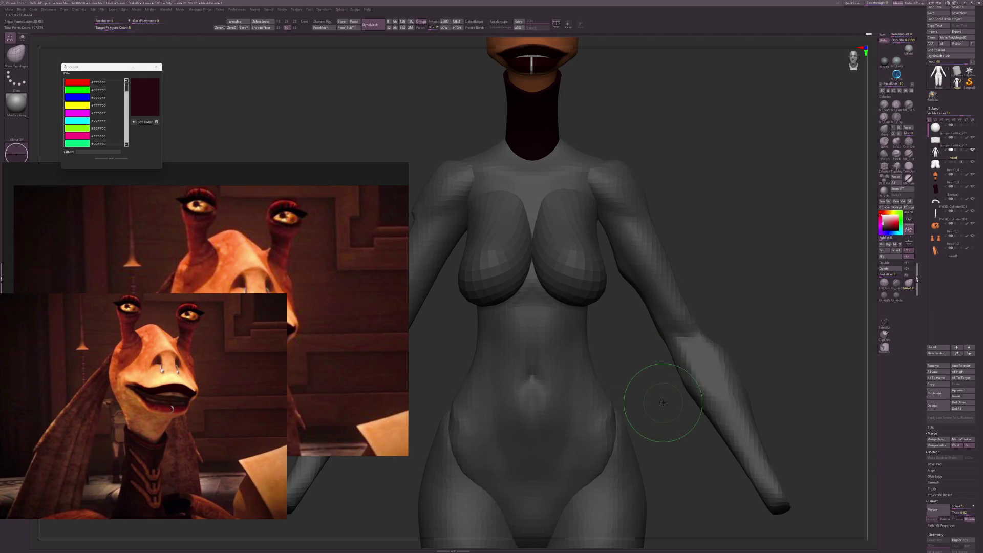
pyautogui.moveTo(658, 395)
pyautogui.keyDown('ctrl'); pyautogui.mouseDown(button='right')
pyautogui.moveTo(534, 413)
pyautogui.moveTo(599, 406)
pyautogui.moveTo(686, 362)
pyautogui.moveTo(651, 389)
pyautogui.moveTo(658, 380)
pyautogui.mouseUp(button='right'); pyautogui.keyUp('ctrl')
pyautogui.moveTo(621, 329); pyautogui.dragTo(527, 384, button='right')
# Soften the forearm outline with the MF_SoftClay brush while orbiting the model.
pyautogui.click(883, 104)
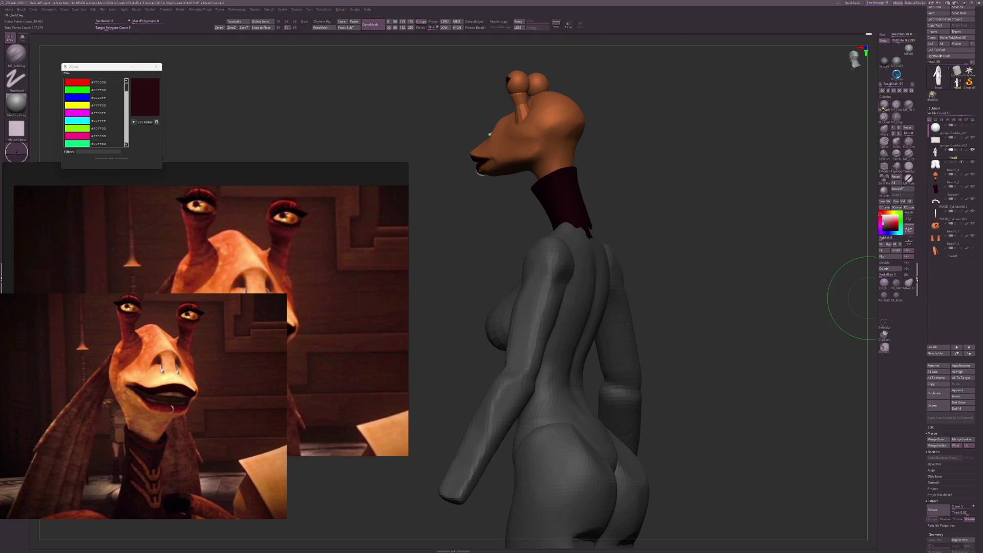
pyautogui.moveTo(722, 243); pyautogui.dragTo(708, 285, button='right')
pyautogui.press('s')
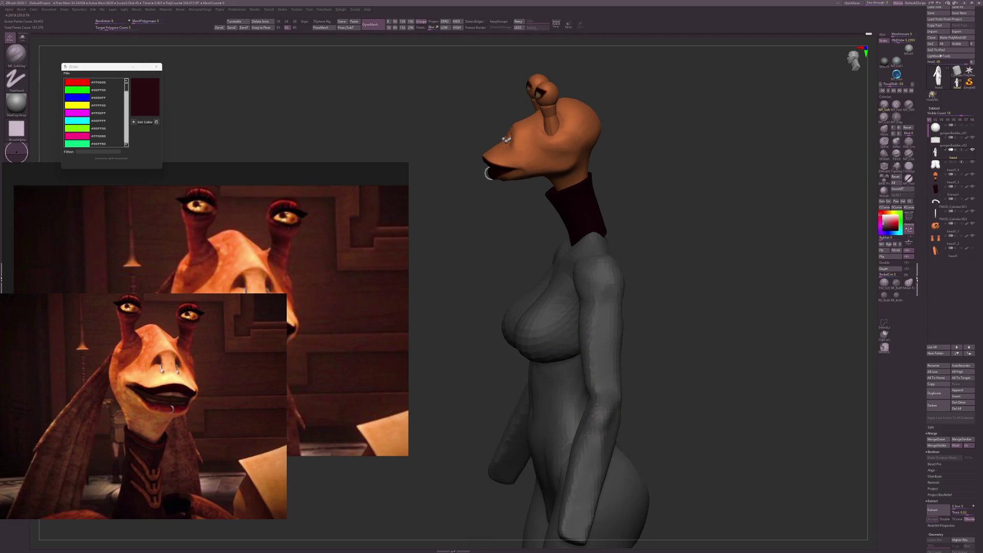
pyautogui.moveTo(586, 435)
pyautogui.mouseDown(button='right')
pyautogui.moveTo(639, 404)
pyautogui.moveTo(611, 383)
pyautogui.mouseUp(button='right')
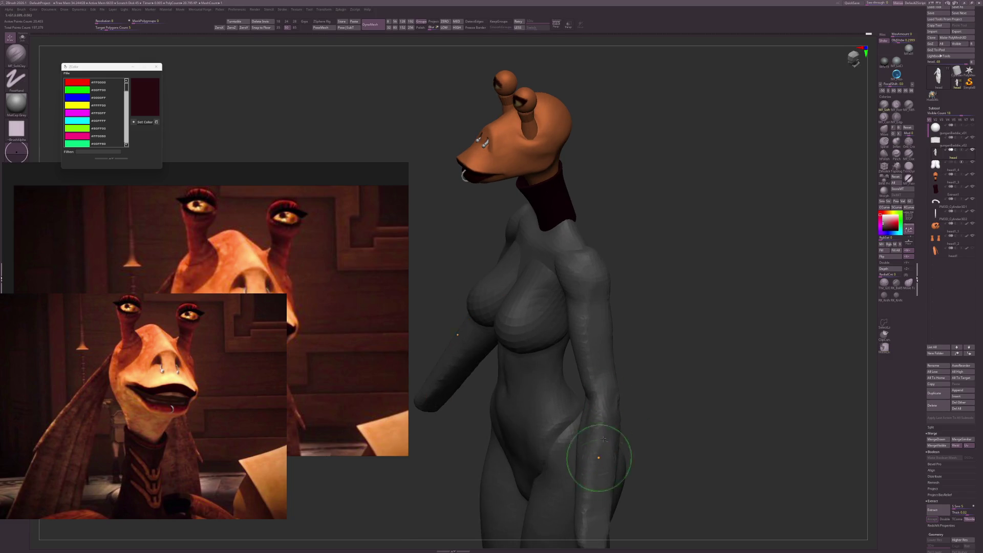
pyautogui.moveTo(581, 487)
pyautogui.mouseDown(button='right')
pyautogui.moveTo(668, 389)
pyautogui.moveTo(600, 417)
pyautogui.mouseUp(button='right')
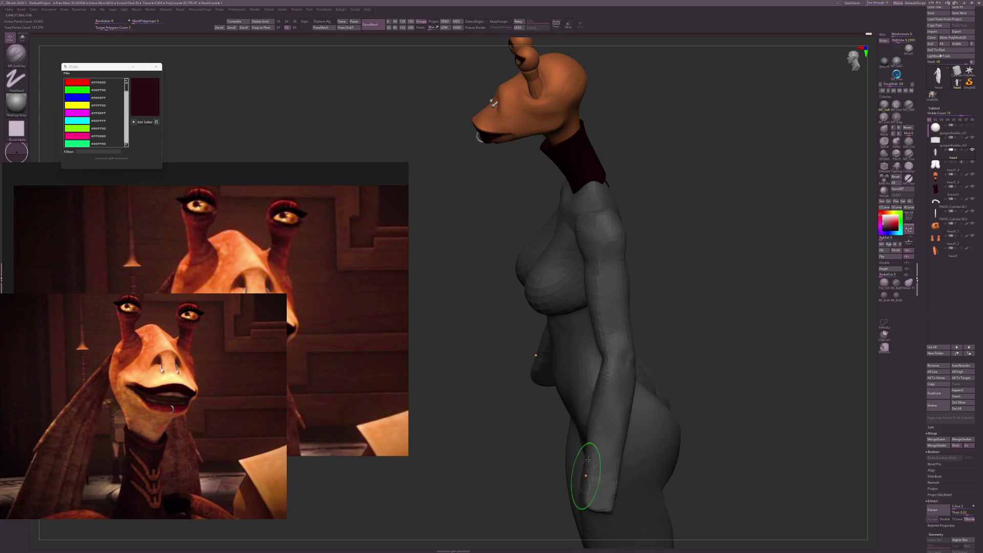
pyautogui.moveTo(589, 448)
pyautogui.mouseDown(button='right')
pyautogui.moveTo(665, 399)
pyautogui.moveTo(691, 377)
pyautogui.moveTo(689, 364)
pyautogui.mouseUp(button='right')
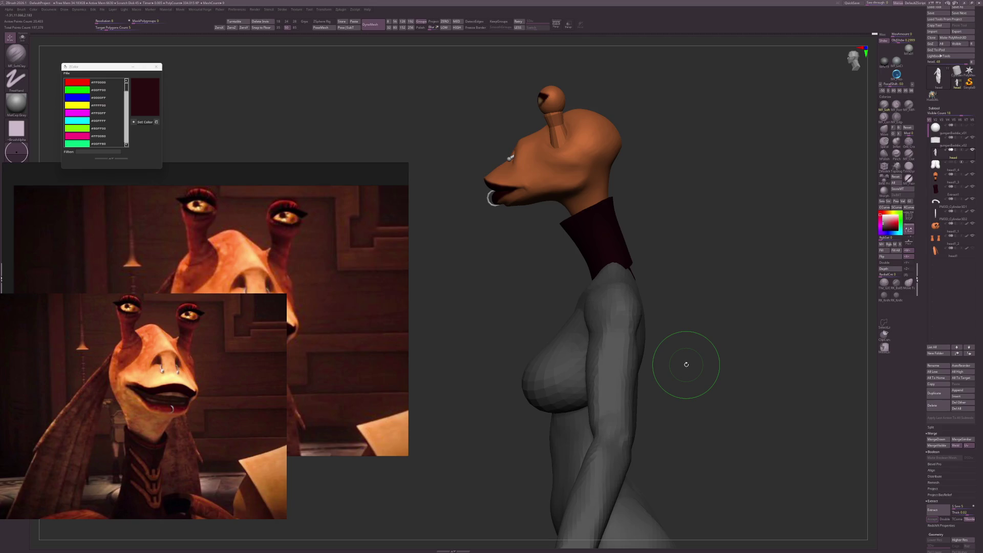
pyautogui.moveTo(686, 364)
pyautogui.mouseDown()
pyautogui.moveTo(708, 314)
pyautogui.moveTo(708, 275)
pyautogui.mouseUp()
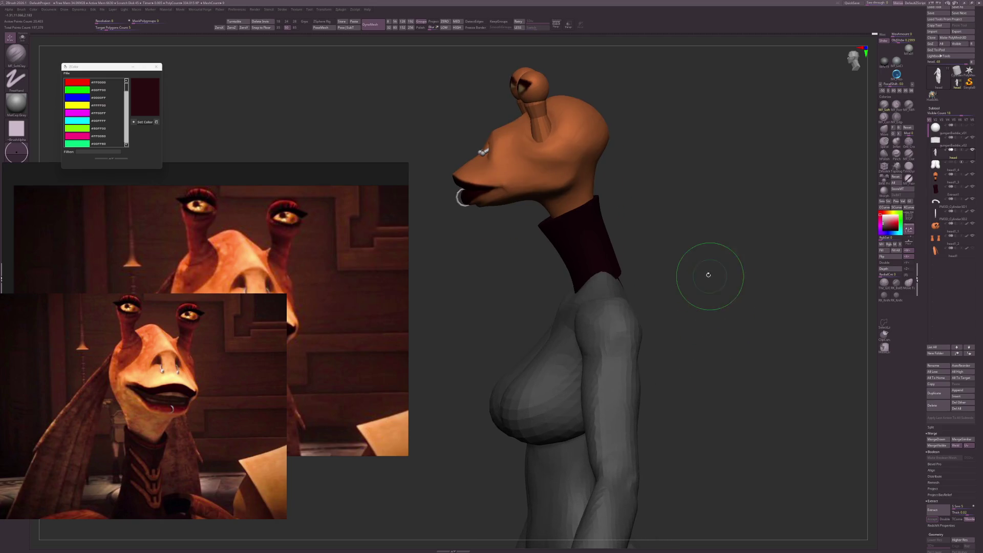
# Make the collar subtool head1_3 active and select RK_Knife.
pyautogui.hotkey('ctrl', 'z')
pyautogui.keyDown('alt'); pyautogui.click(609, 215); pyautogui.keyUp('alt')
pyautogui.click(896, 282)
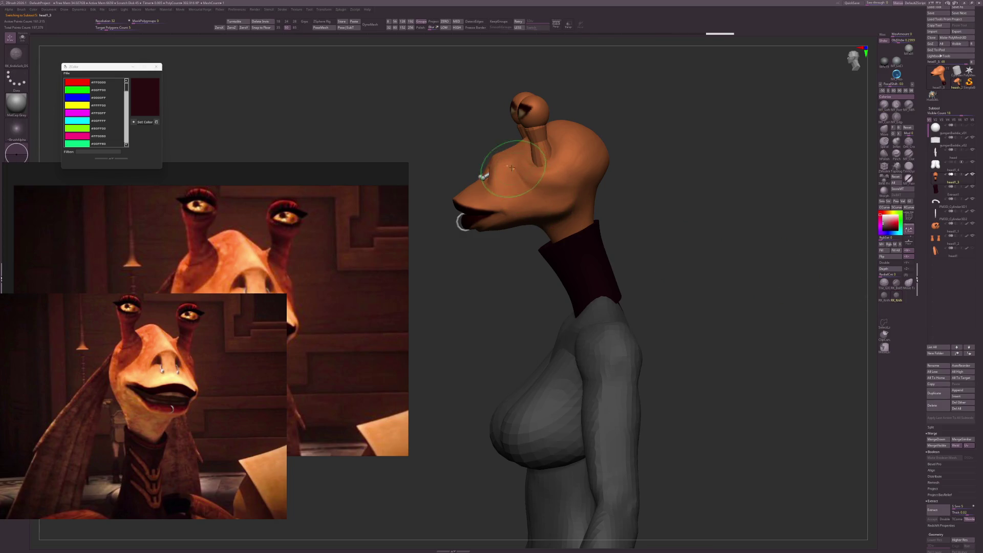
# Select MF_SoftClay, turn to a front view and make the lip ring the active subtool.
pyautogui.click(884, 103)
pyautogui.press('s')
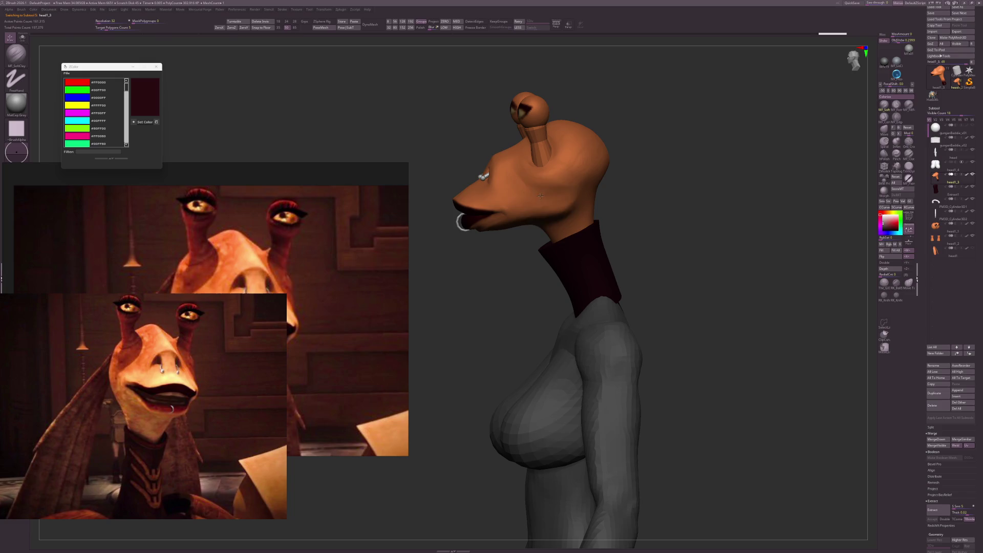
pyautogui.moveTo(702, 279)
pyautogui.mouseDown()
pyautogui.moveTo(715, 318)
pyautogui.moveTo(704, 313)
pyautogui.moveTo(731, 315)
pyautogui.moveTo(712, 359)
pyautogui.moveTo(661, 300)
pyautogui.moveTo(596, 261)
pyautogui.mouseUp()
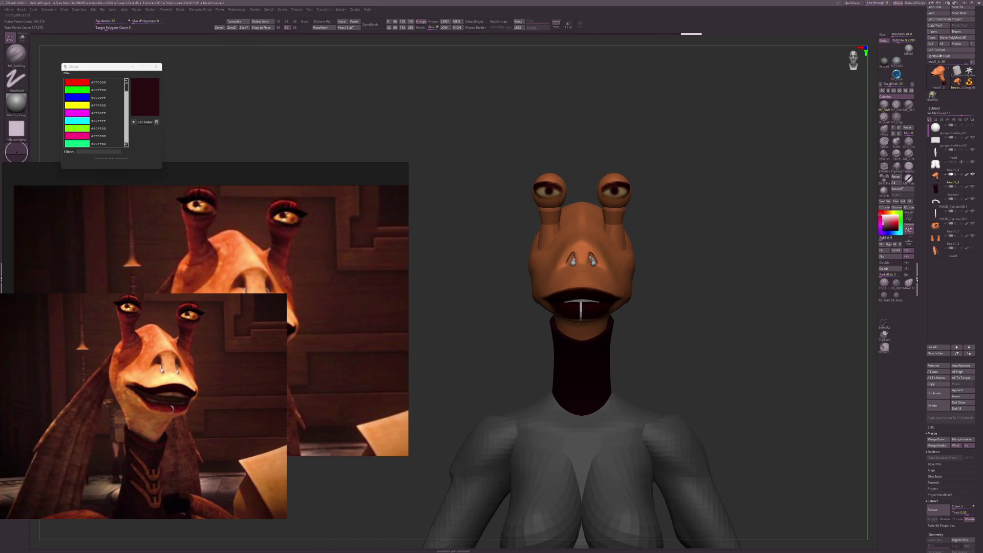
pyautogui.keyDown('alt'); pyautogui.click(592, 260); pyautogui.keyUp('alt')
# Set the lip ring's X Position to 0 to centre it on the face.
pyautogui.press('w')
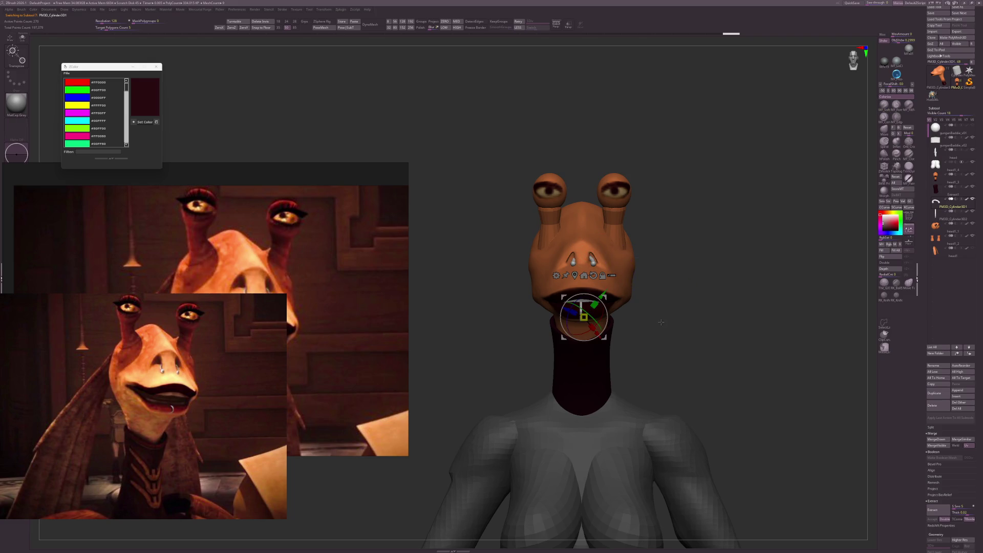
pyautogui.scroll(-10, 952, 353)
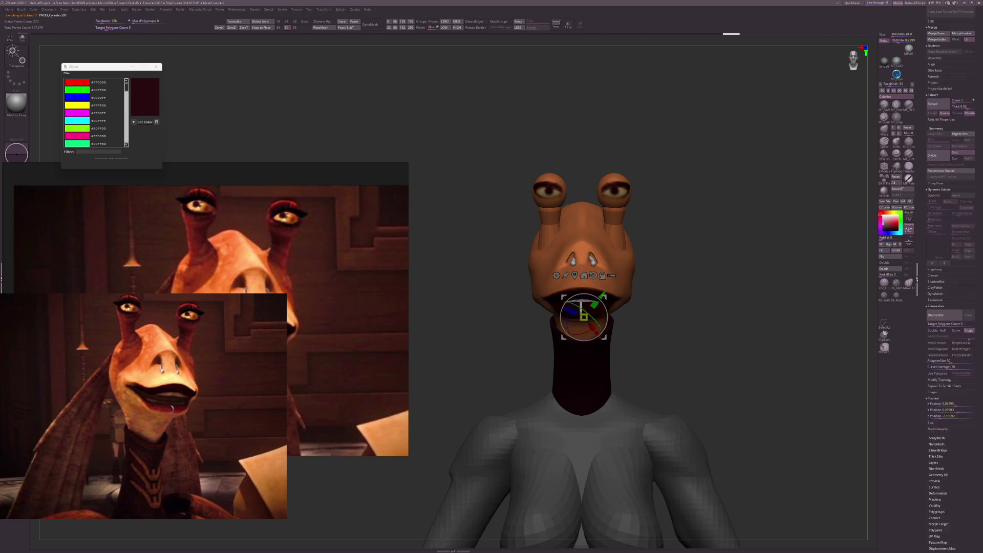
pyautogui.click(952, 386)
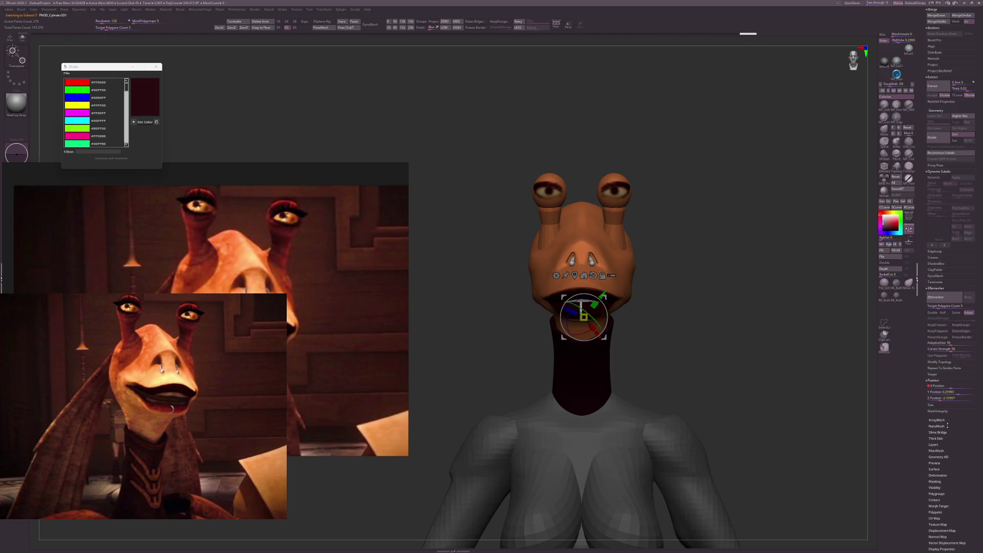
pyautogui.press('q')
pyautogui.moveTo(684, 318); pyautogui.dragTo(719, 379)
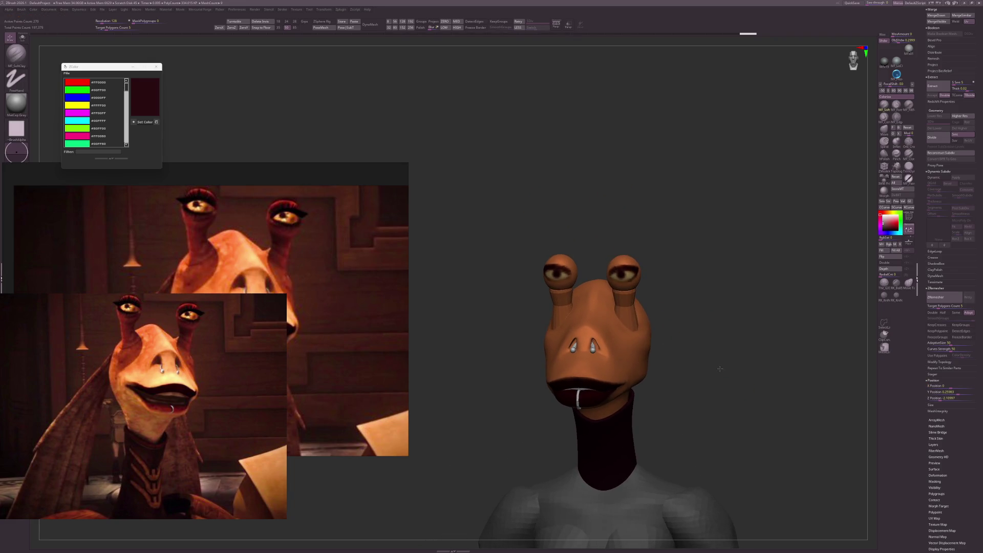
# Zoom in and make the head the active subtool.
pyautogui.scroll(2, 706, 333)
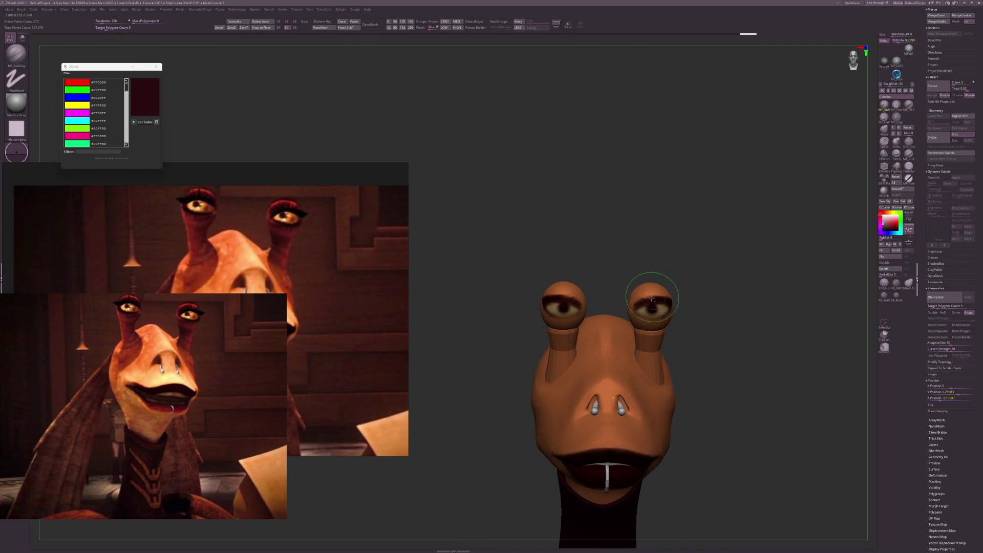
pyautogui.keyDown('alt'); pyautogui.click(675, 294); pyautogui.keyUp('alt')
pyautogui.scroll(1, 737, 333)
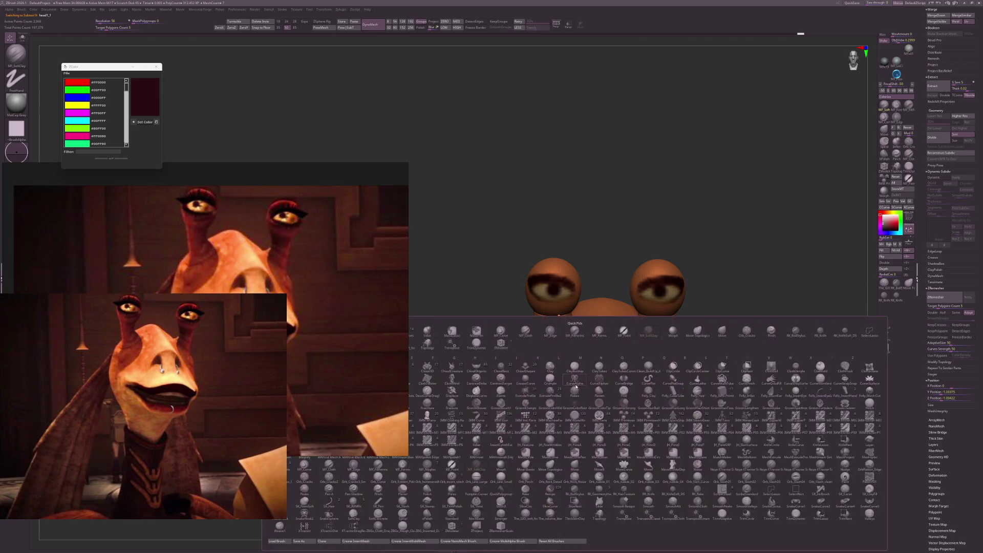
# Choose the Retopo brush from the Quick Pick brush palette.
pyautogui.press('b')
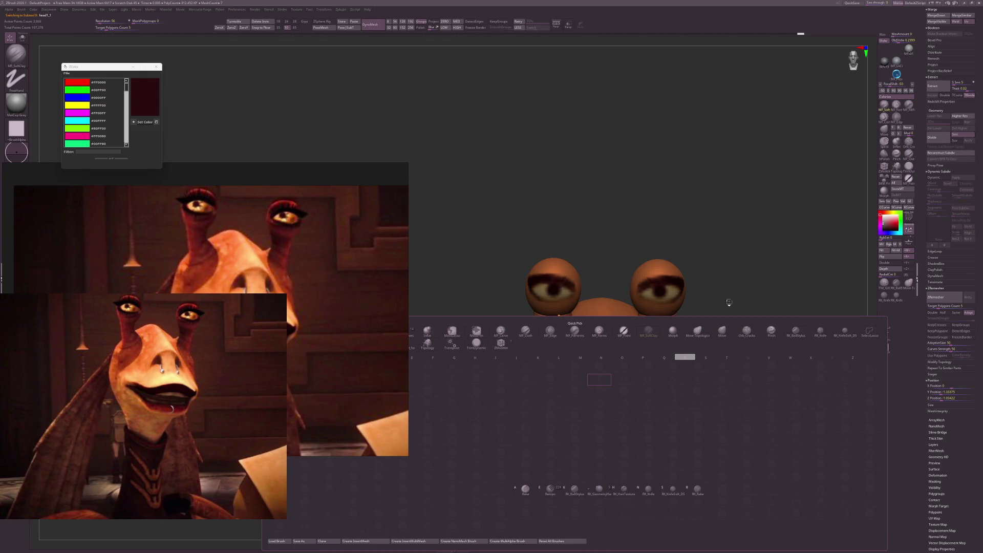
pyautogui.press('e')
pyautogui.scroll(15, 980, 280)
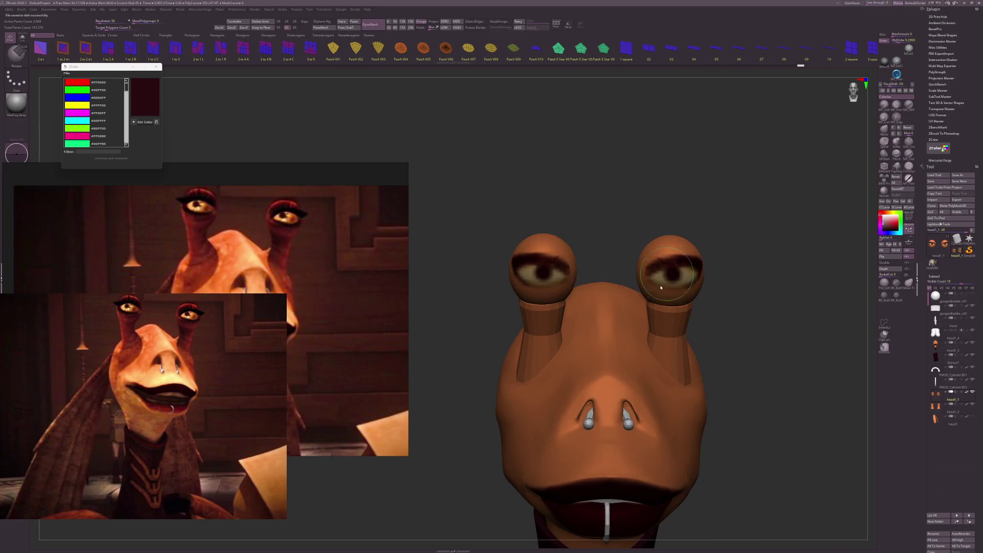
# Start retopology on the head and accept creating the new Retopo_1 mesh.
pyautogui.moveTo(659, 235)
pyautogui.mouseDown()
pyautogui.moveTo(651, 270)
pyautogui.moveTo(761, 213)
pyautogui.moveTo(649, 274)
pyautogui.mouseUp()
pyautogui.click(649, 273)
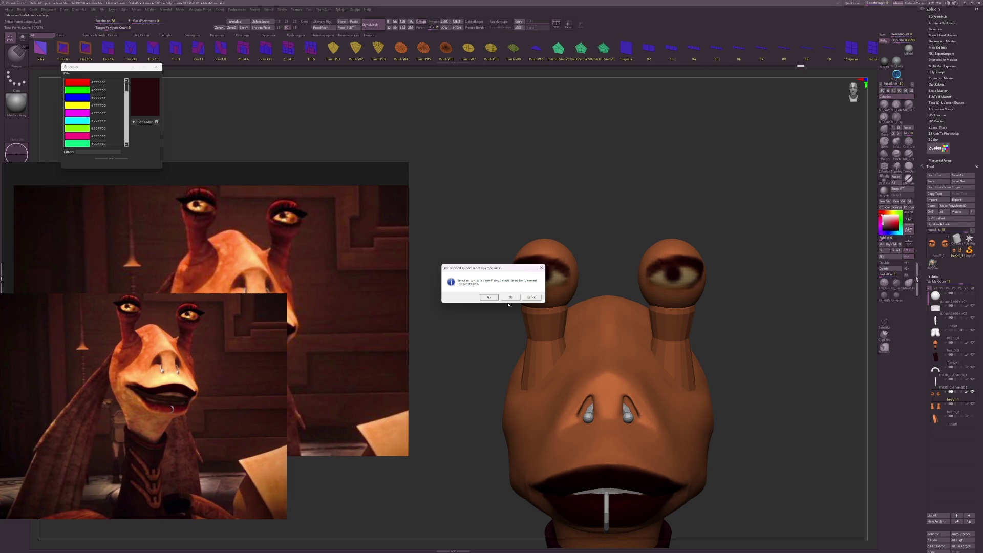
pyautogui.click(489, 297)
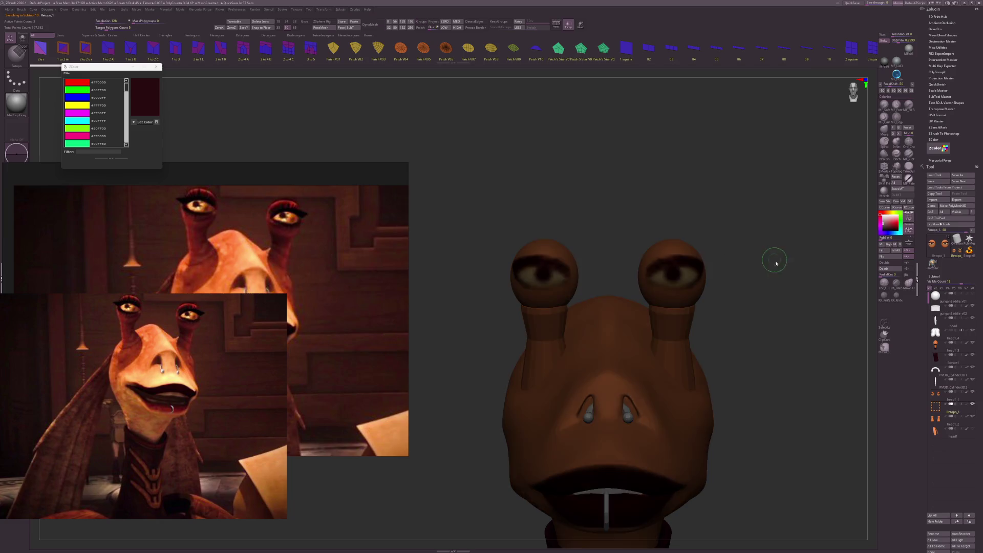
# Place mirrored retopology points around both eyestalk eyes to form red eyelid polygons.
pyautogui.click(648, 278)
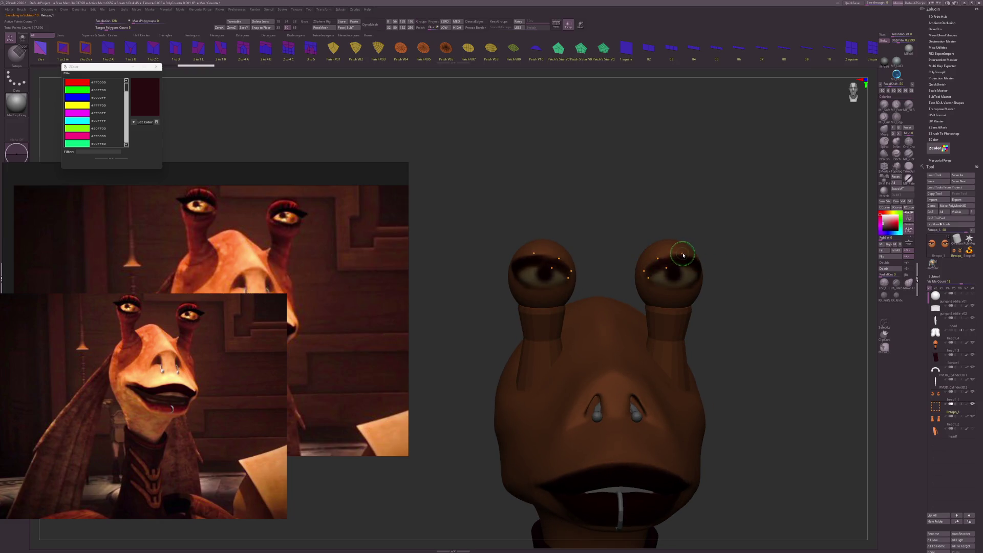
pyautogui.moveTo(717, 250); pyautogui.dragTo(732, 262)
pyautogui.click(695, 271)
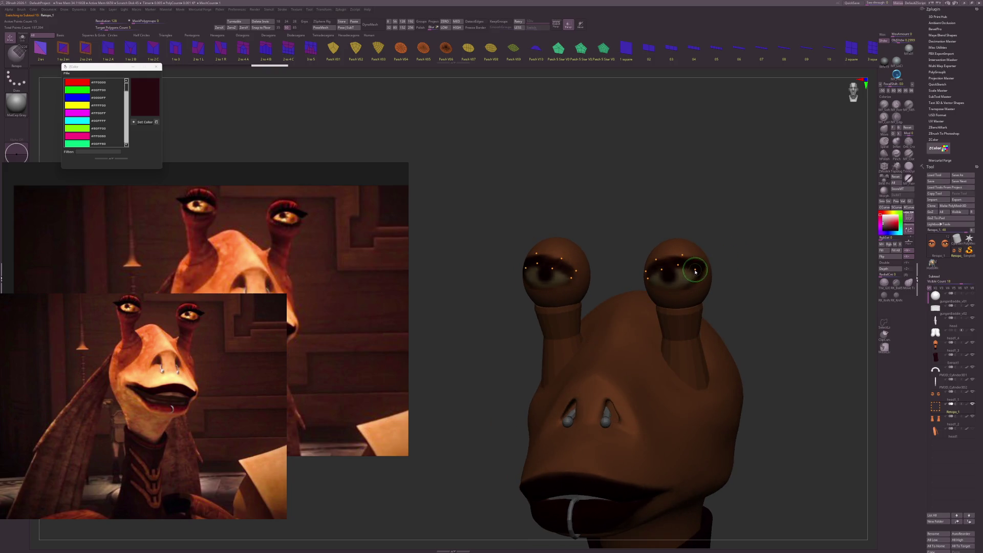
pyautogui.click(661, 265)
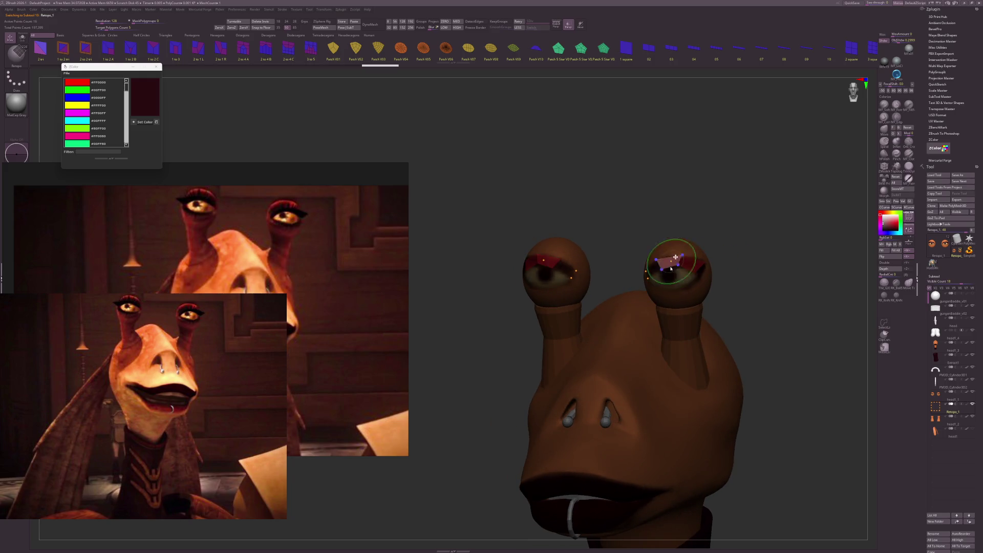
pyautogui.moveTo(726, 258)
pyautogui.mouseDown()
pyautogui.moveTo(737, 263)
pyautogui.moveTo(723, 277)
pyautogui.mouseUp()
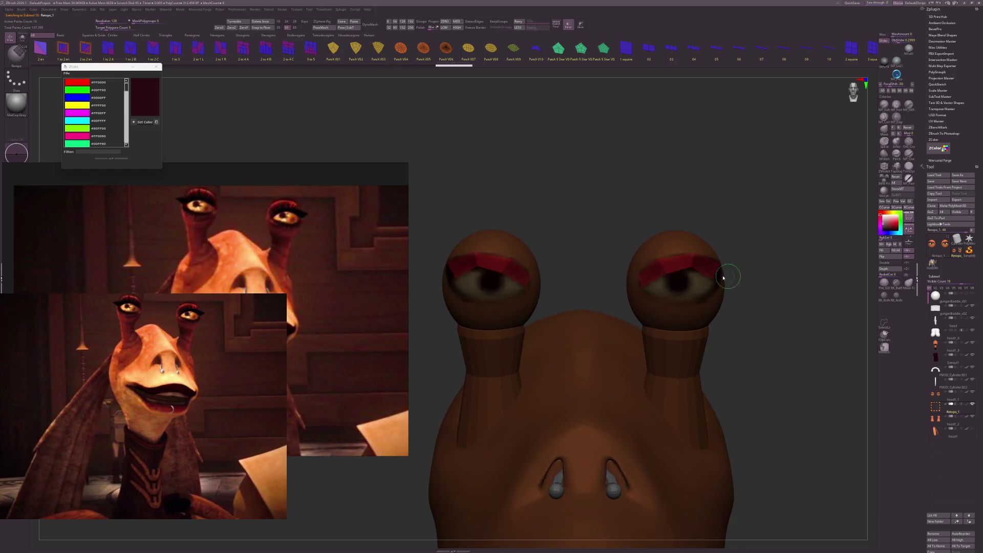
pyautogui.click(678, 273)
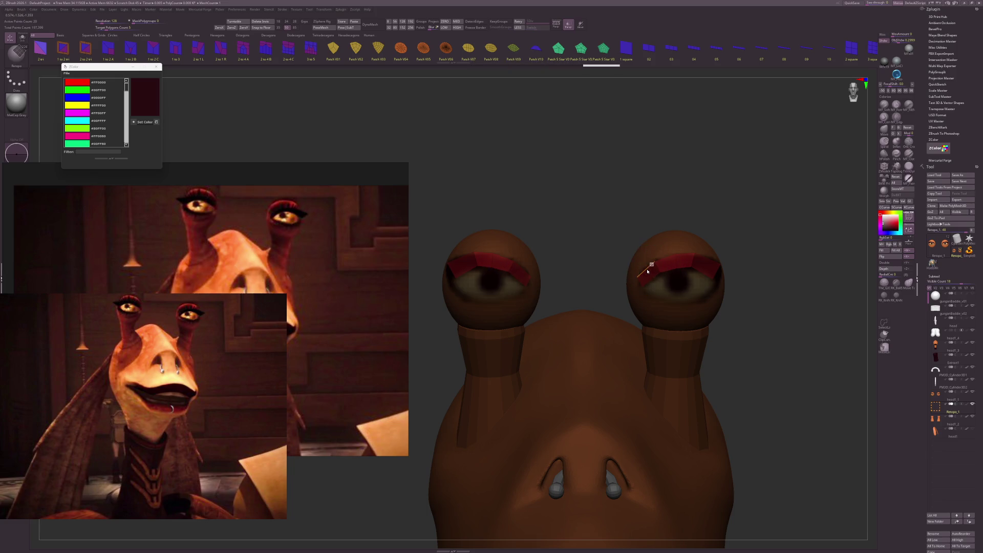
pyautogui.click(648, 288)
pyautogui.keyDown('alt'); pyautogui.click(645, 281); pyautogui.keyUp('alt')
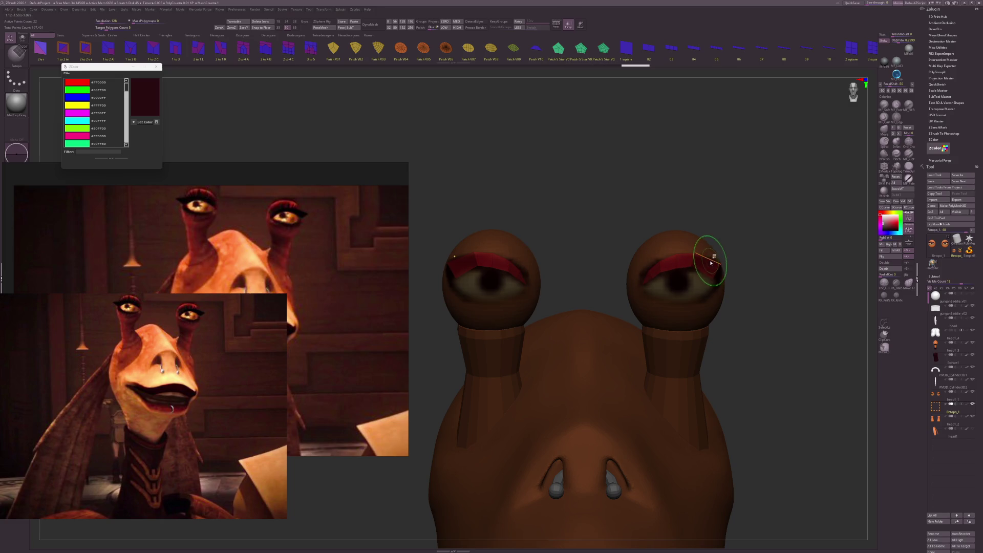
pyautogui.click(712, 257)
pyautogui.scroll(5, 767, 281)
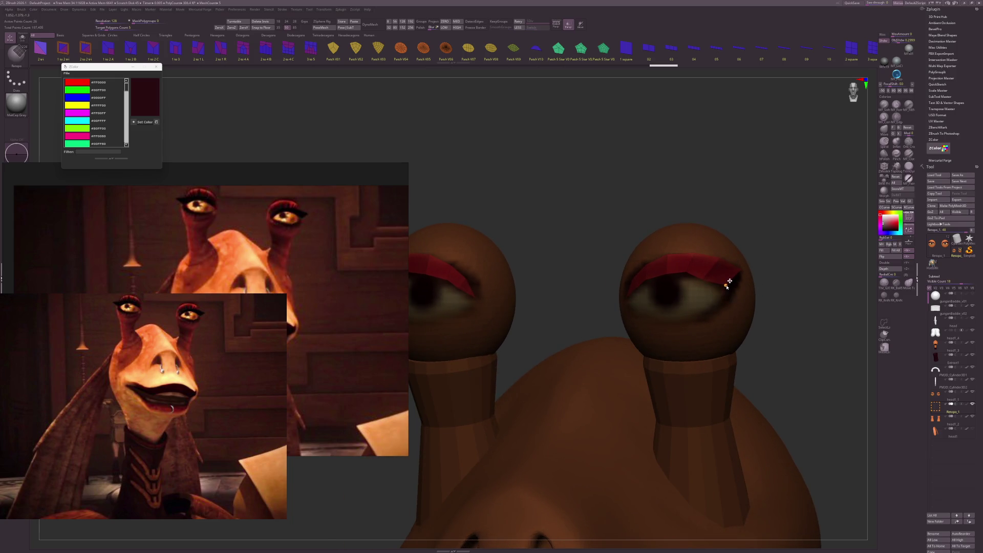
# Adjust one point and add four more mirrored points along the right eyebrow, fleshing out both eyelid strips.
pyautogui.moveTo(726, 285)
pyautogui.mouseDown()
pyautogui.moveTo(683, 272)
pyautogui.moveTo(696, 255)
pyautogui.mouseUp()
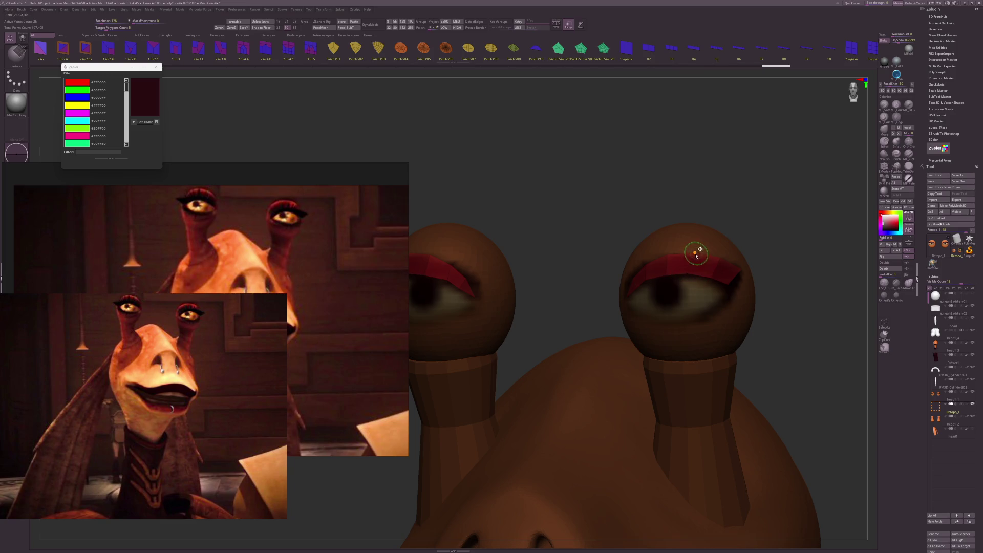
pyautogui.moveTo(765, 265)
pyautogui.mouseDown()
pyautogui.moveTo(788, 274)
pyautogui.moveTo(767, 287)
pyautogui.moveTo(798, 307)
pyautogui.mouseUp()
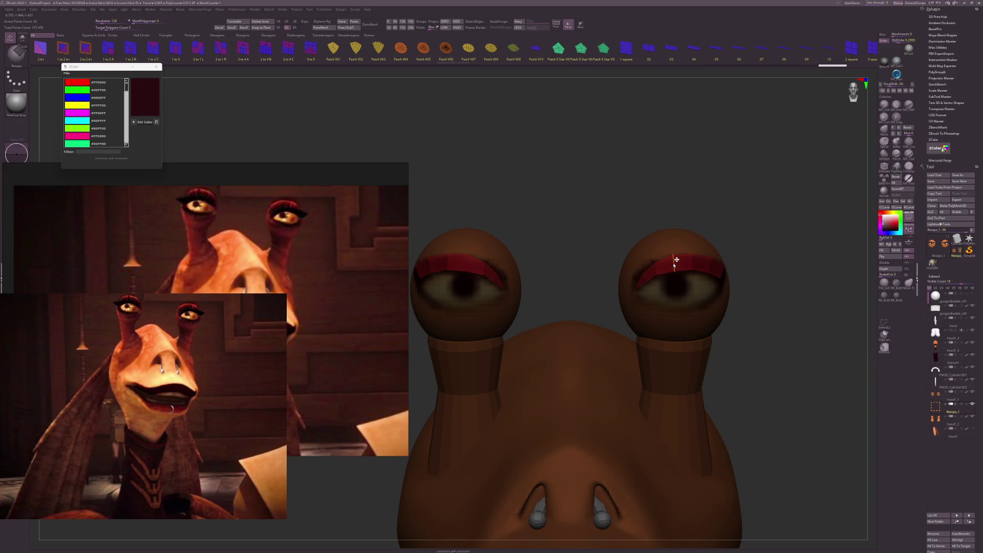
pyautogui.click(655, 276)
pyautogui.click(647, 283)
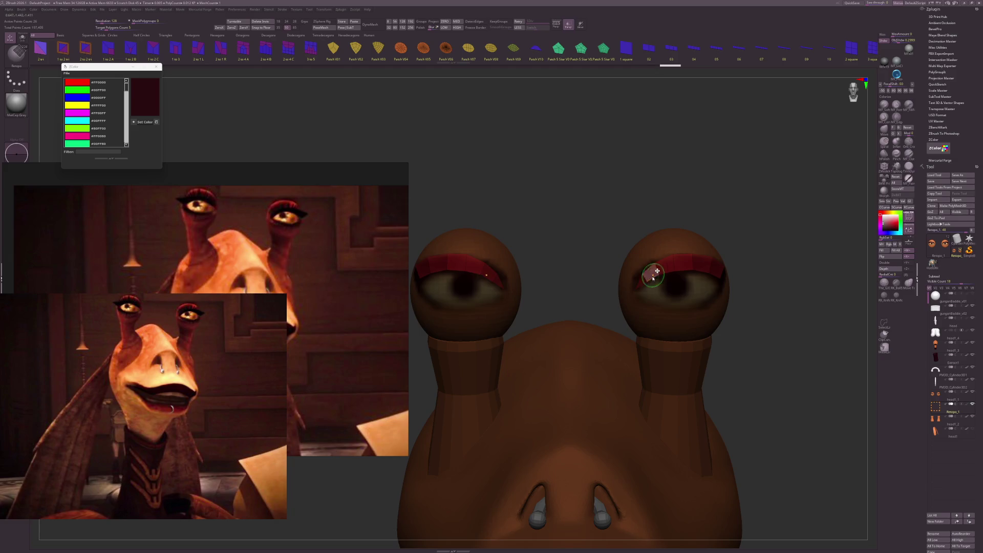
pyautogui.click(659, 274)
pyautogui.click(675, 271)
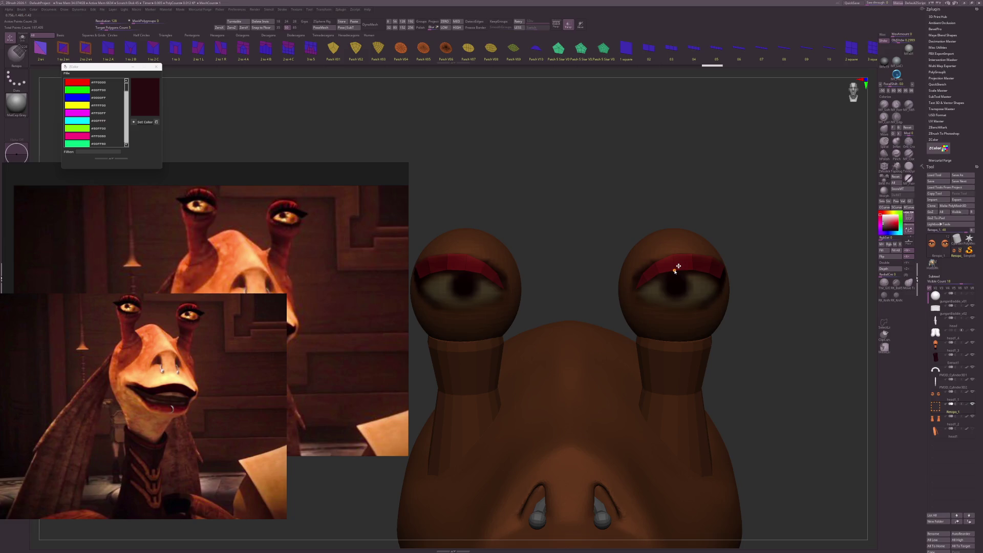
pyautogui.moveTo(738, 286); pyautogui.dragTo(897, 325)
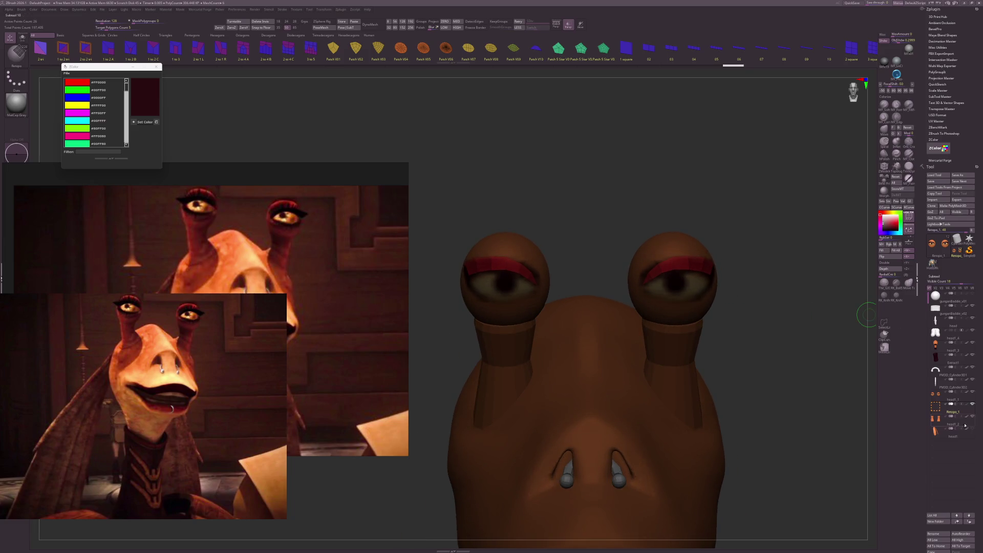
pyautogui.scroll(-3, 956, 389)
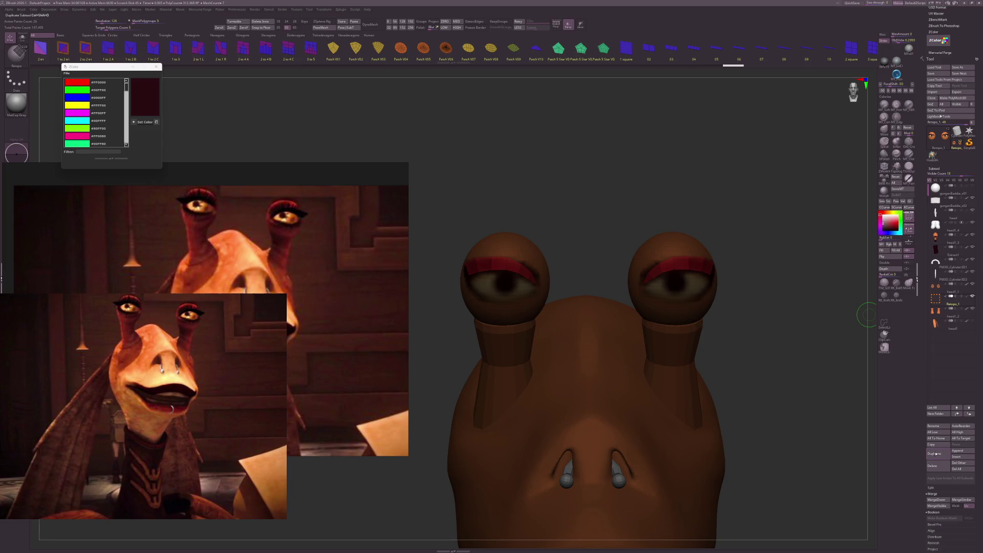
# Duplicate the eyebrow strip as Retopo_2, then mask and place the Transpose gizmo on the right eye.
pyautogui.click(935, 454)
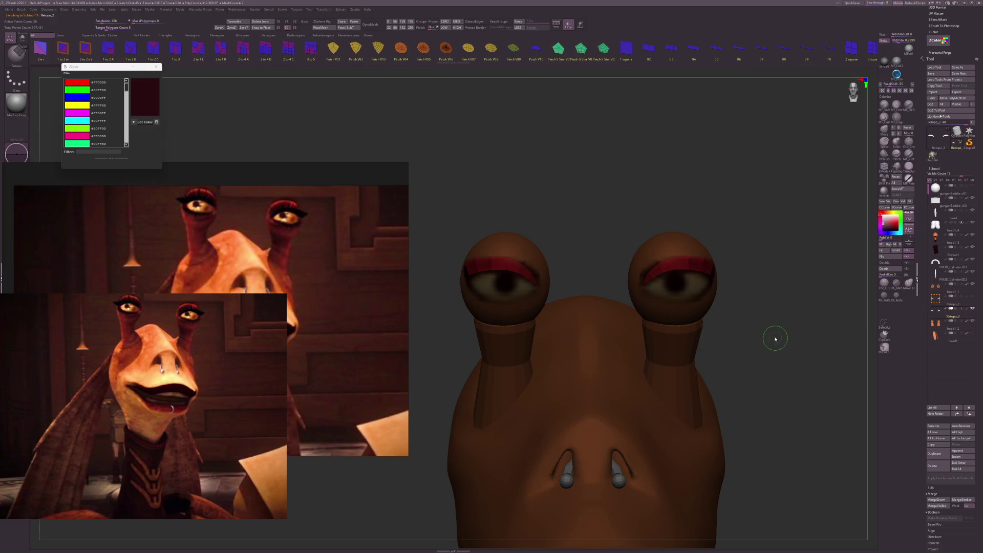
pyautogui.press('ctrl')
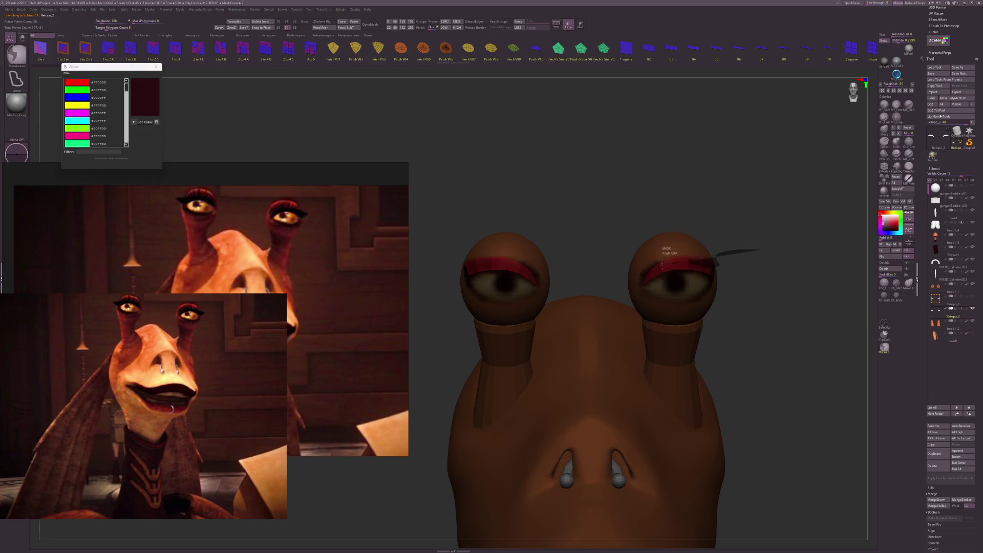
pyautogui.moveTo(714, 258)
pyautogui.keyDown('ctrl'); pyautogui.mouseDown()
pyautogui.moveTo(617, 215)
pyautogui.moveTo(756, 282)
pyautogui.mouseUp(); pyautogui.keyUp('ctrl')
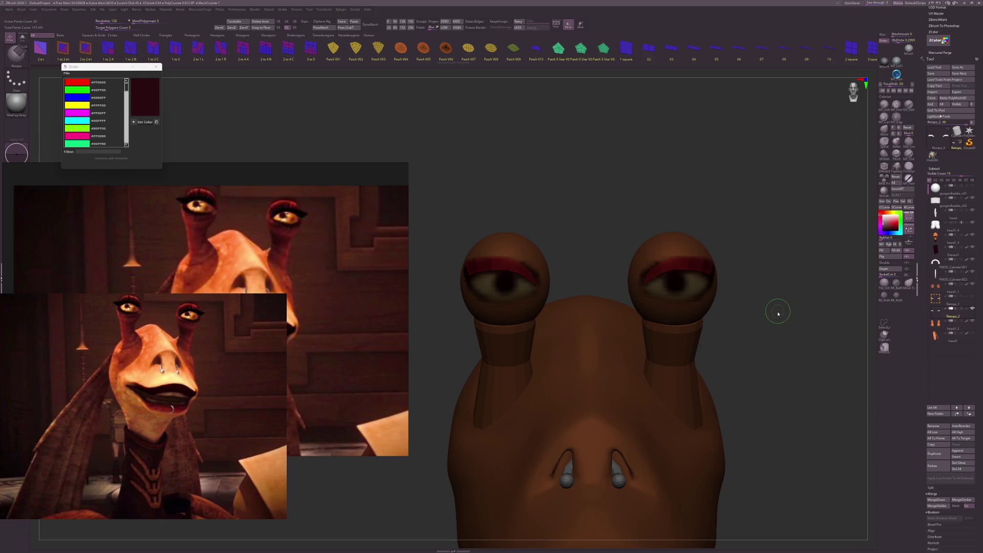
pyautogui.press('w')
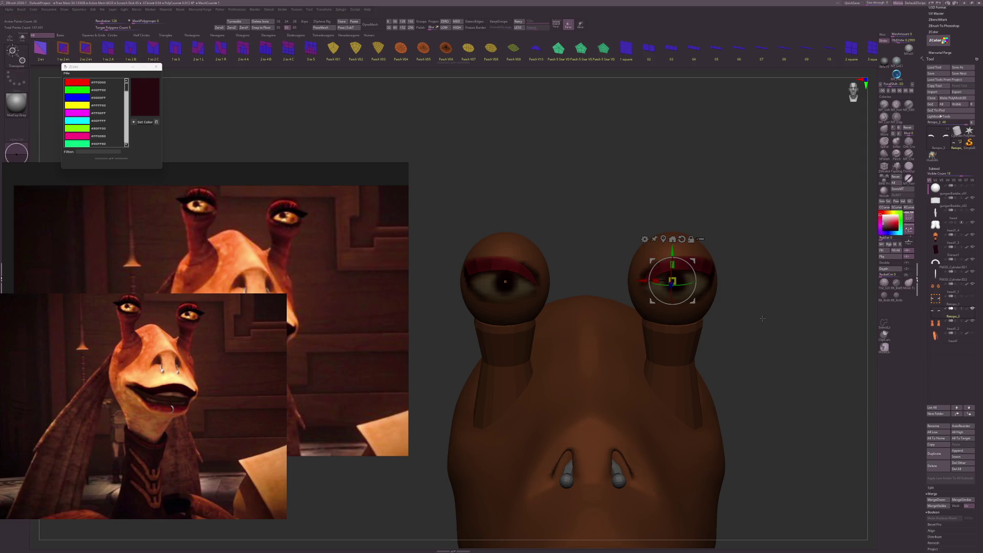
pyautogui.moveTo(762, 321); pyautogui.dragTo(672, 305)
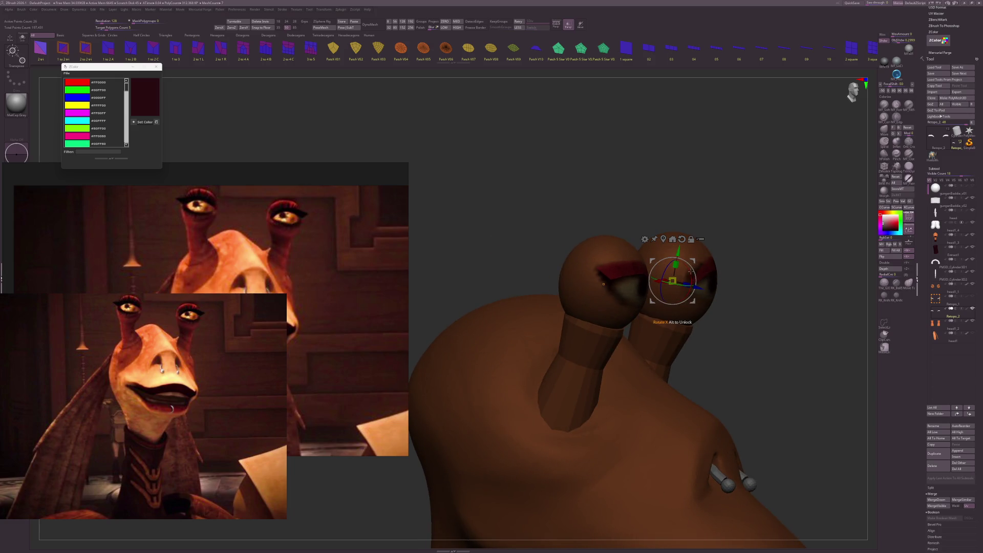
pyautogui.press('ctrl')
pyautogui.keyDown('alt'); pyautogui.moveTo(694, 261); pyautogui.dragTo(720, 268); pyautogui.keyUp('alt')
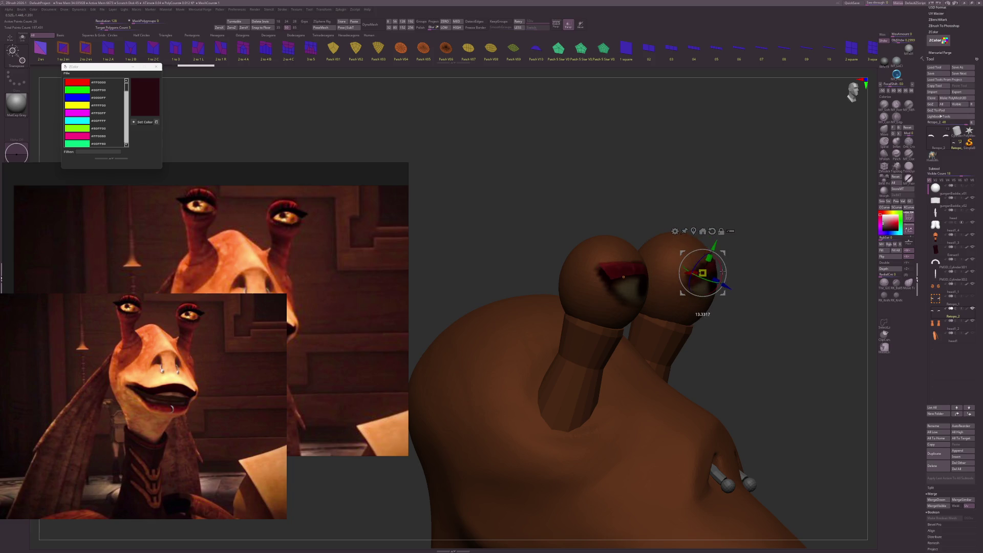
pyautogui.moveTo(757, 307)
pyautogui.keyDown('shift'); pyautogui.mouseDown()
pyautogui.moveTo(798, 287)
pyautogui.moveTo(714, 271)
pyautogui.moveTo(778, 220)
pyautogui.mouseUp(); pyautogui.keyUp('shift')
# Reshape the eyebrows with the Move brush so their outer tips flare past the eyes.
pyautogui.press('q')
pyautogui.press('b')
pyautogui.press('m')
pyautogui.press('v')
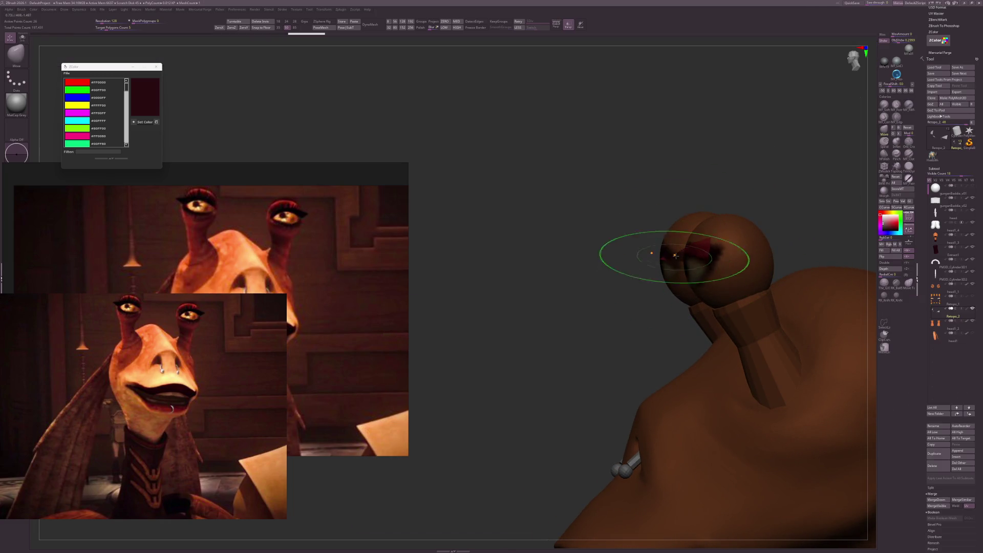
pyautogui.moveTo(643, 329)
pyautogui.mouseDown()
pyautogui.moveTo(724, 235)
pyautogui.moveTo(785, 245)
pyautogui.moveTo(836, 272)
pyautogui.moveTo(767, 277)
pyautogui.moveTo(705, 258)
pyautogui.mouseUp()
pyautogui.moveTo(778, 274); pyautogui.dragTo(798, 268)
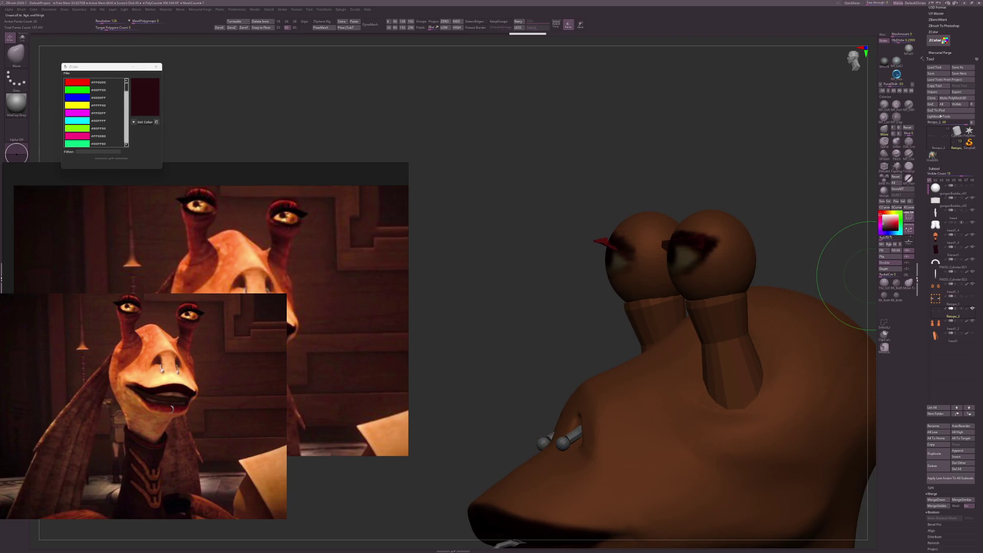
pyautogui.moveTo(742, 153)
pyautogui.mouseDown()
pyautogui.moveTo(779, 176)
pyautogui.moveTo(805, 247)
pyautogui.mouseUp()
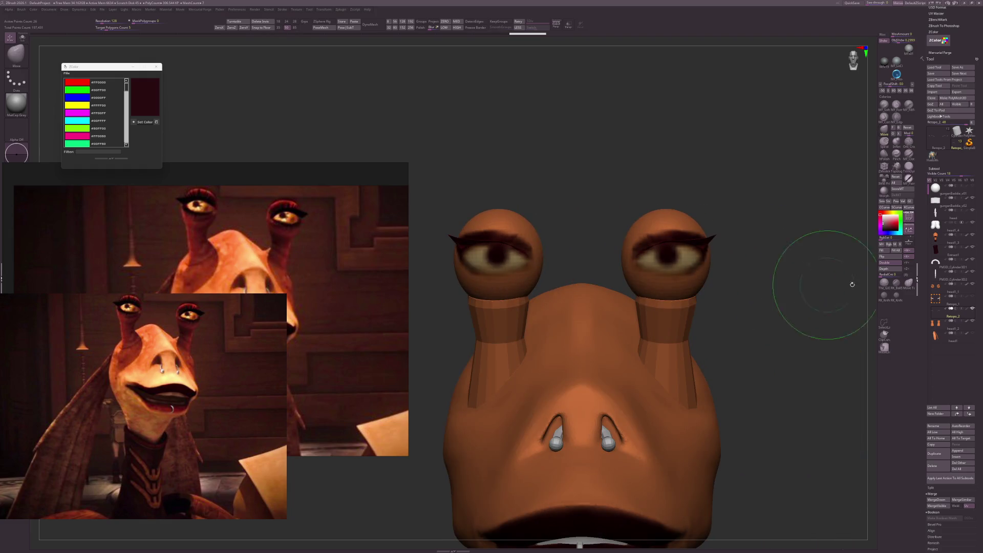
# Enable Colorize and paint the right eyebrow dark, undo the stray pupil stroke, then show Mercurial Forge.
pyautogui.click(884, 251)
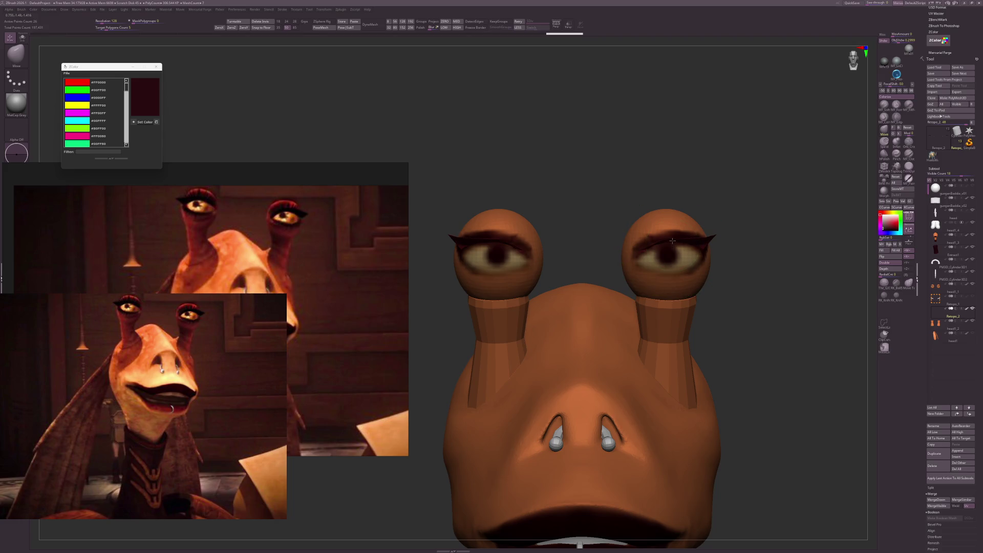
pyautogui.moveTo(783, 323); pyautogui.dragTo(757, 307)
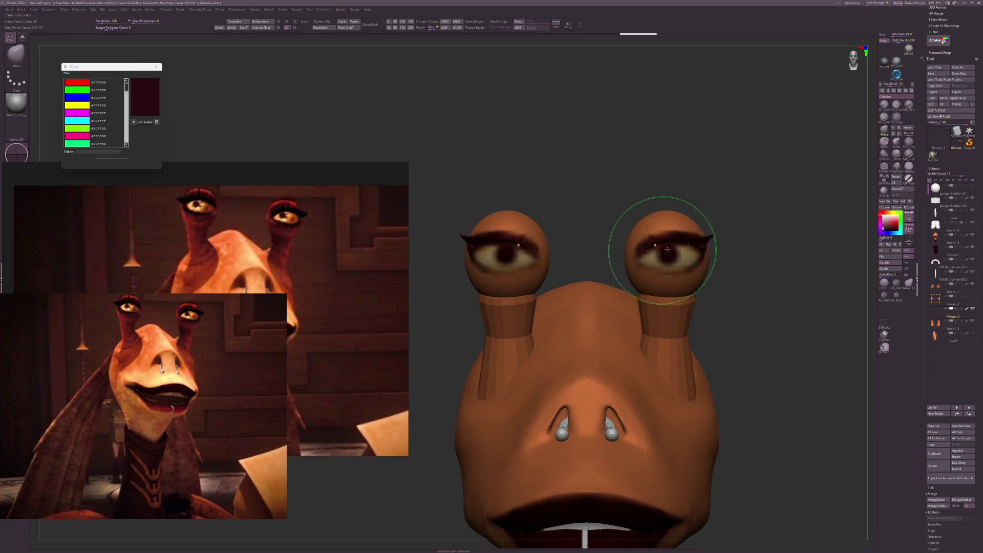
pyautogui.moveTo(667, 250); pyautogui.dragTo(650, 251)
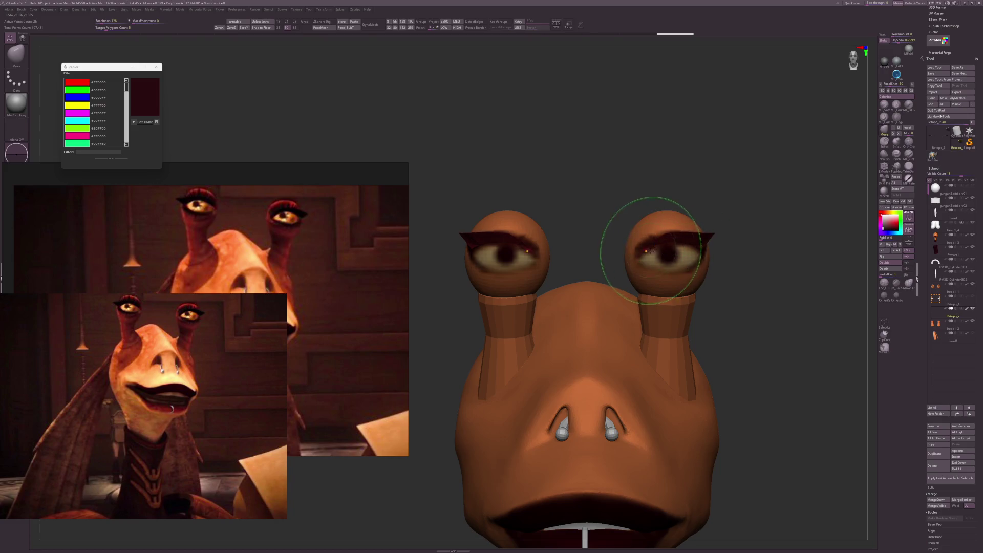
pyautogui.hotkey('ctrl', 'z')
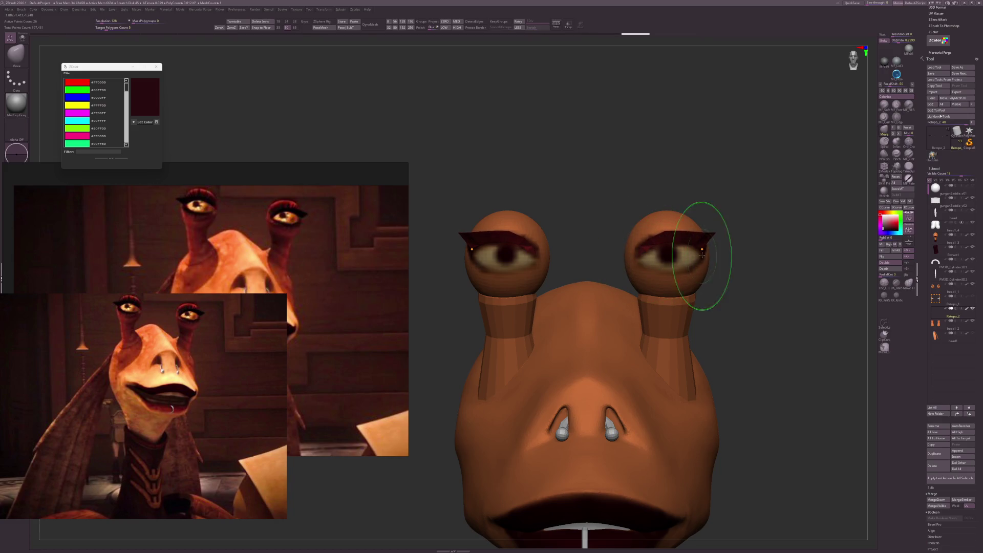
pyautogui.moveTo(730, 240); pyautogui.dragTo(772, 283)
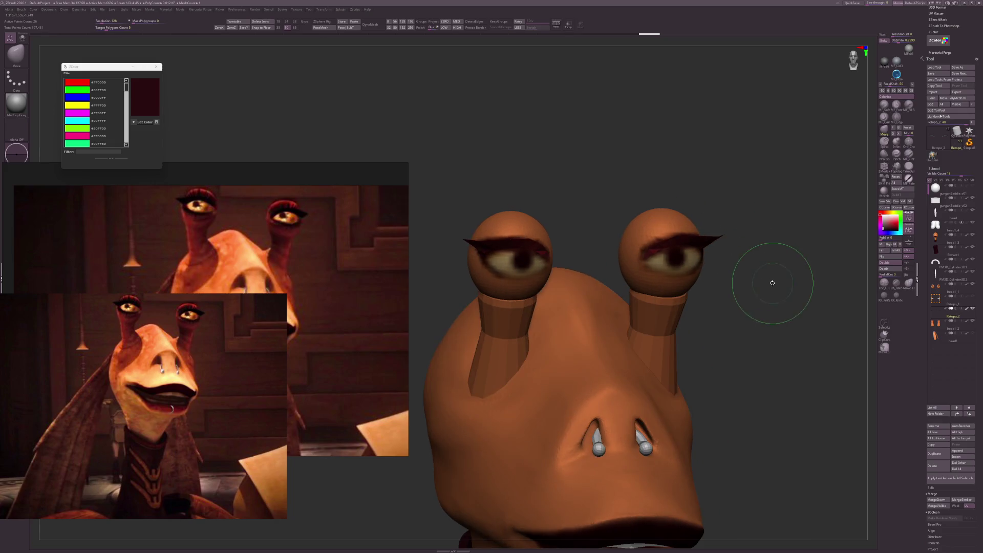
pyautogui.press('space')
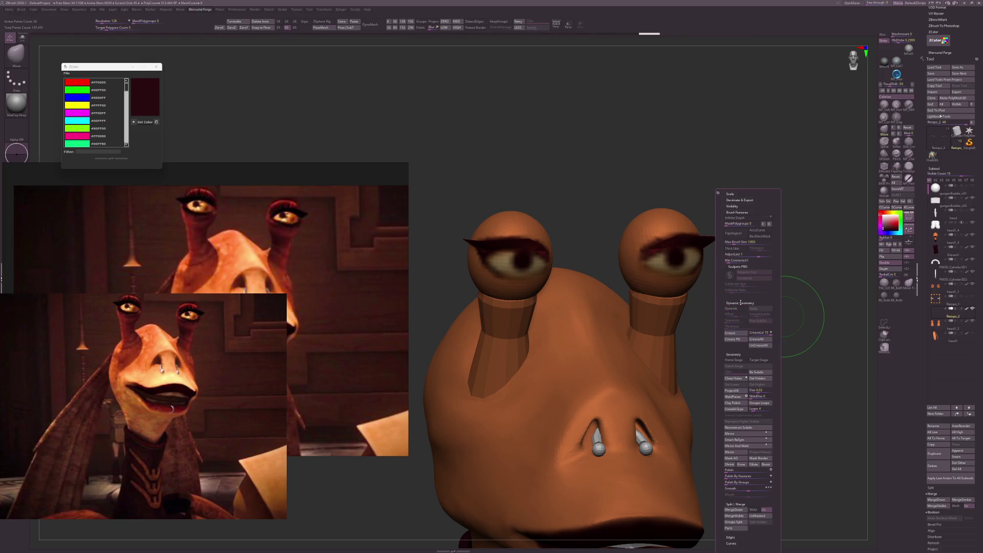
# Enable Dynamic and Crease in Mercurial Forge and set the eyebrow Dynamic Thickness to 0.00927.
pyautogui.click(742, 307)
pyautogui.click(744, 332)
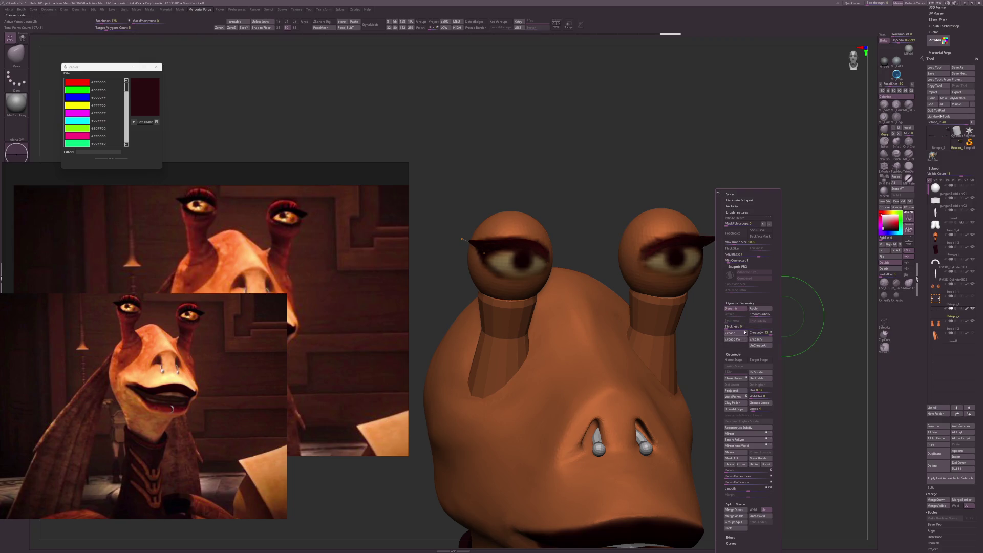
pyautogui.moveTo(727, 326); pyautogui.dragTo(738, 326)
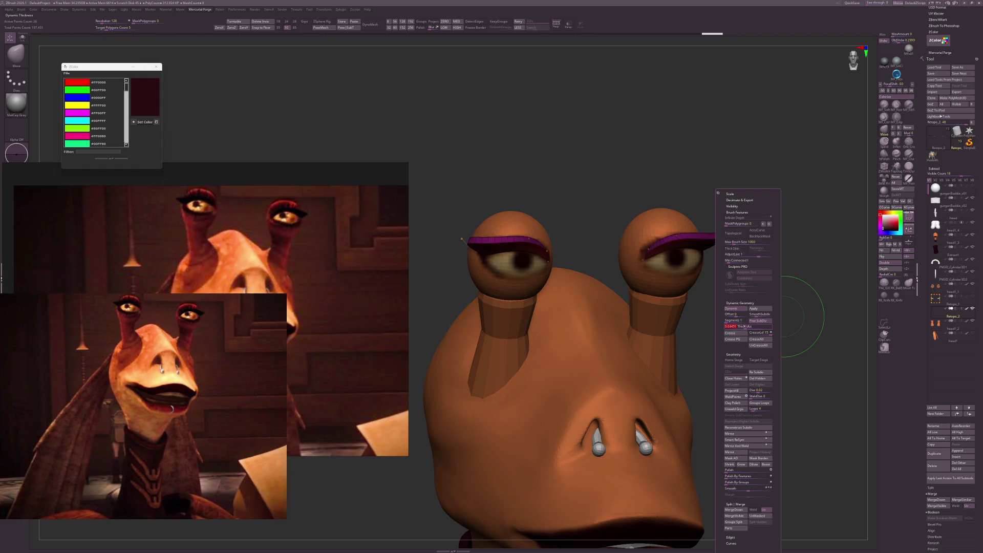
pyautogui.press('m')
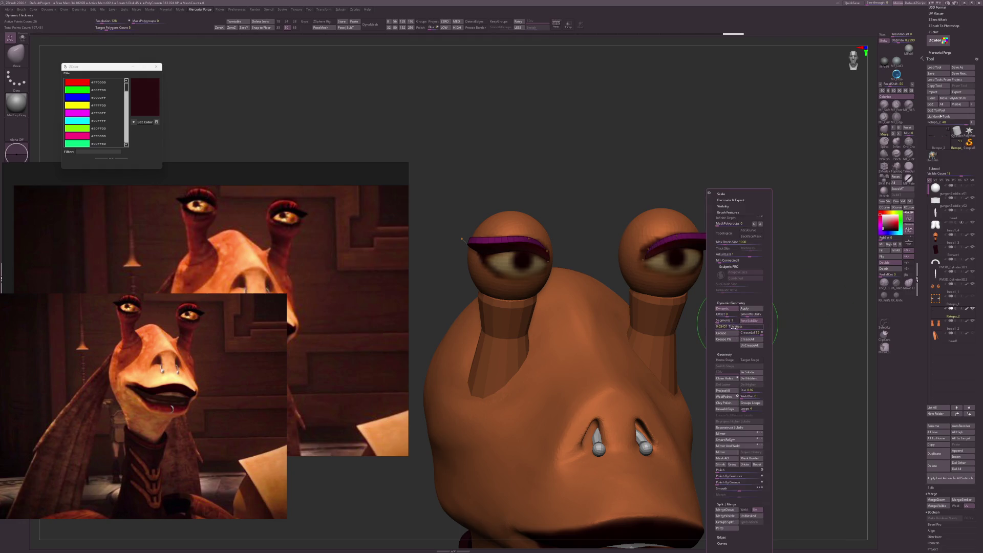
pyautogui.moveTo(731, 328); pyautogui.dragTo(733, 329)
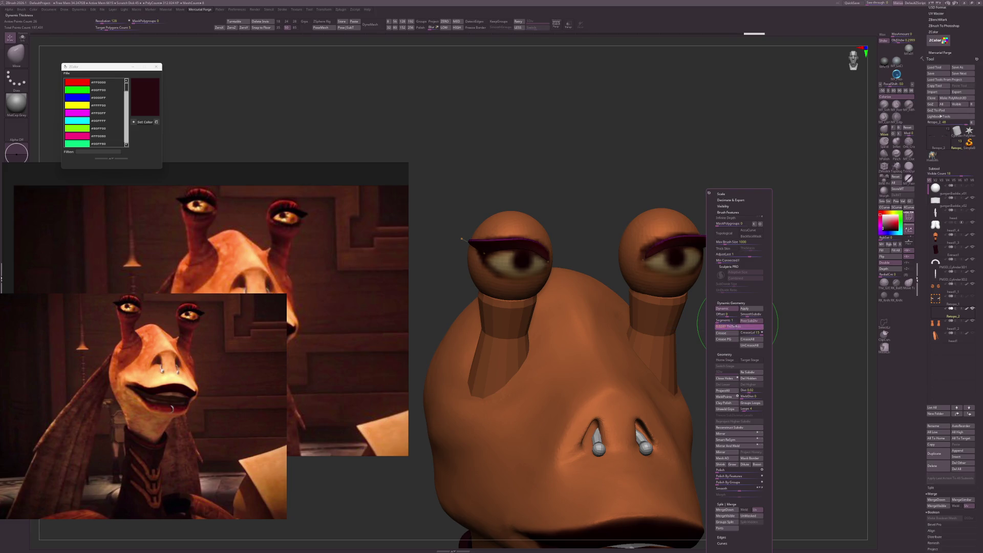
pyautogui.moveTo(798, 305)
pyautogui.keyDown('shift'); pyautogui.mouseDown()
pyautogui.moveTo(840, 285)
pyautogui.moveTo(768, 263)
pyautogui.moveTo(758, 276)
pyautogui.moveTo(661, 304)
pyautogui.mouseUp(); pyautogui.keyUp('shift')
# Choose the Move Topologic brush, make head piece head1_2 active and briefly check its polygroups.
pyautogui.press('b')
pyautogui.press('m')
pyautogui.press('t')
pyautogui.keyDown('alt'); pyautogui.click(660, 281); pyautogui.keyUp('alt')
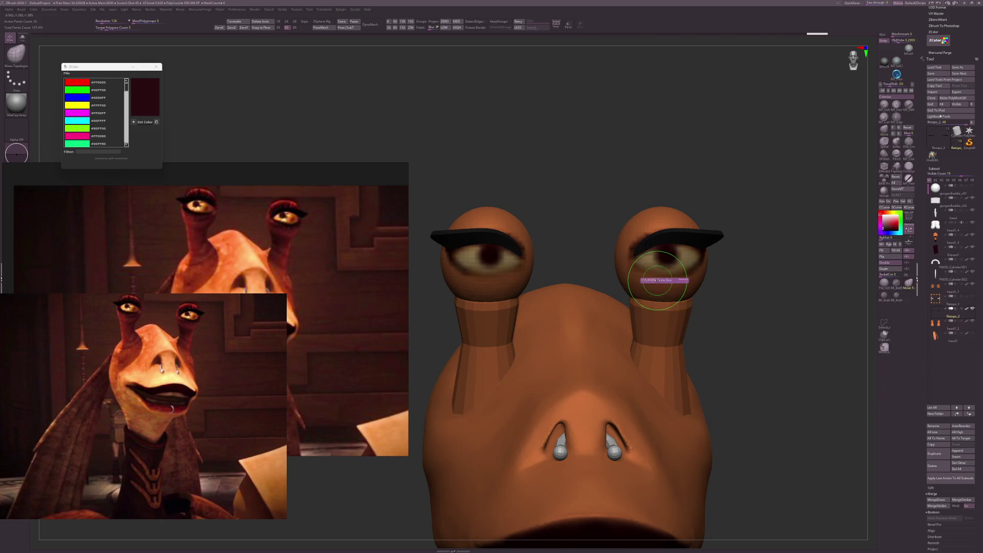
pyautogui.moveTo(756, 275)
pyautogui.mouseDown()
pyautogui.moveTo(682, 259)
pyautogui.moveTo(713, 265)
pyautogui.mouseUp()
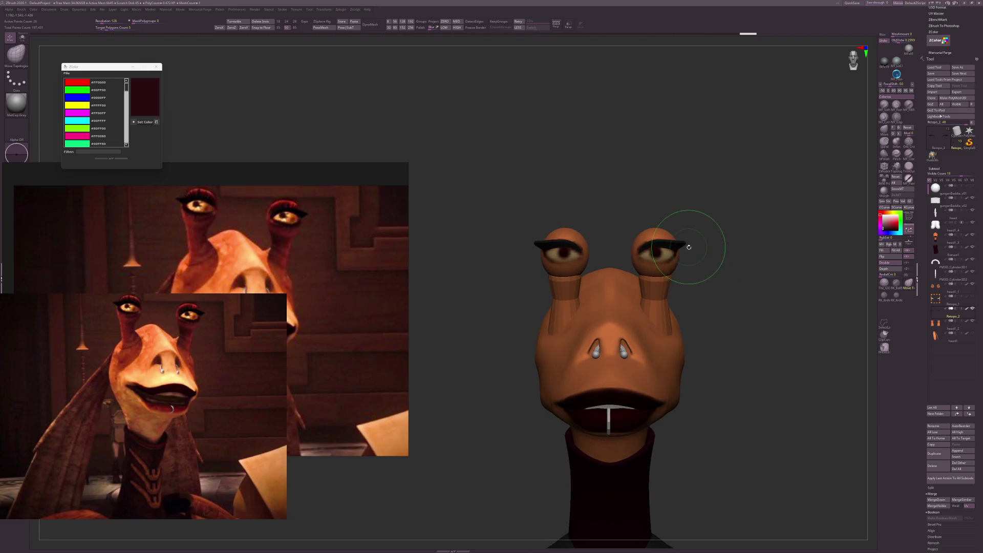
pyautogui.keyDown('alt'); pyautogui.click(663, 306); pyautogui.keyUp('alt')
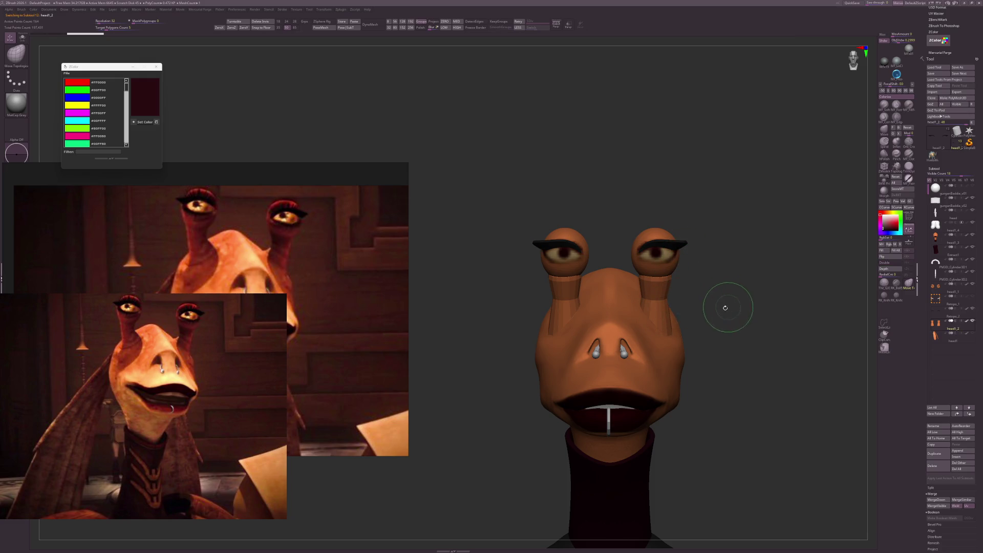
pyautogui.hotkey('shift', 'f')
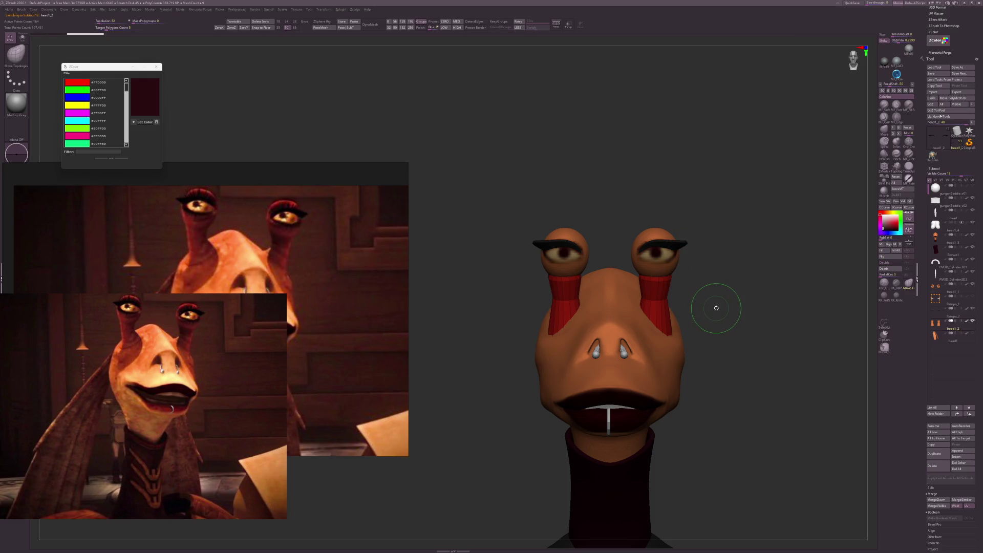
pyautogui.hotkey('shift', 'f')
pyautogui.moveTo(735, 307); pyautogui.dragTo(708, 290)
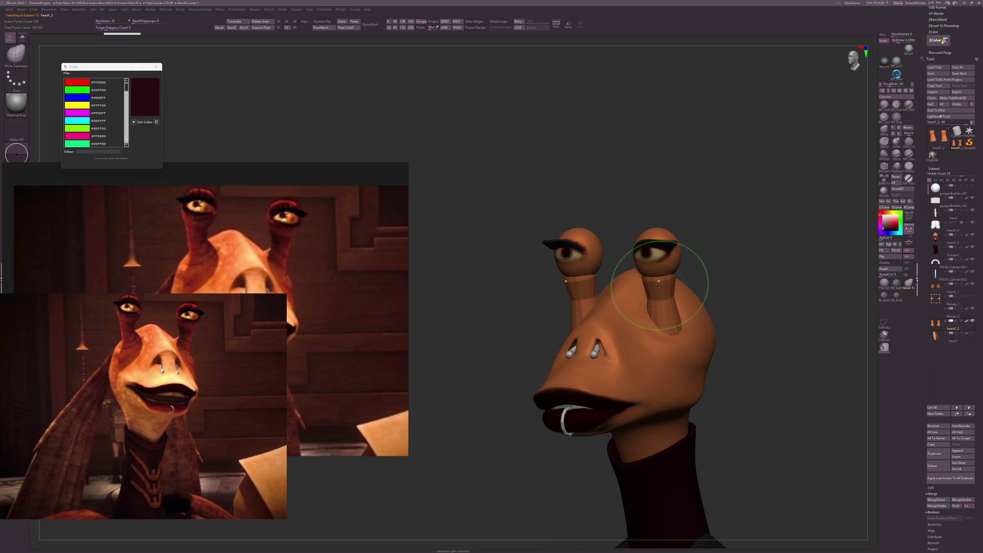
pyautogui.moveTo(716, 274)
pyautogui.keyDown('shift'); pyautogui.mouseDown()
pyautogui.moveTo(713, 295)
pyautogui.moveTo(688, 299)
pyautogui.moveTo(699, 294)
pyautogui.moveTo(724, 329)
pyautogui.moveTo(715, 318)
pyautogui.mouseUp(); pyautogui.keyUp('shift')
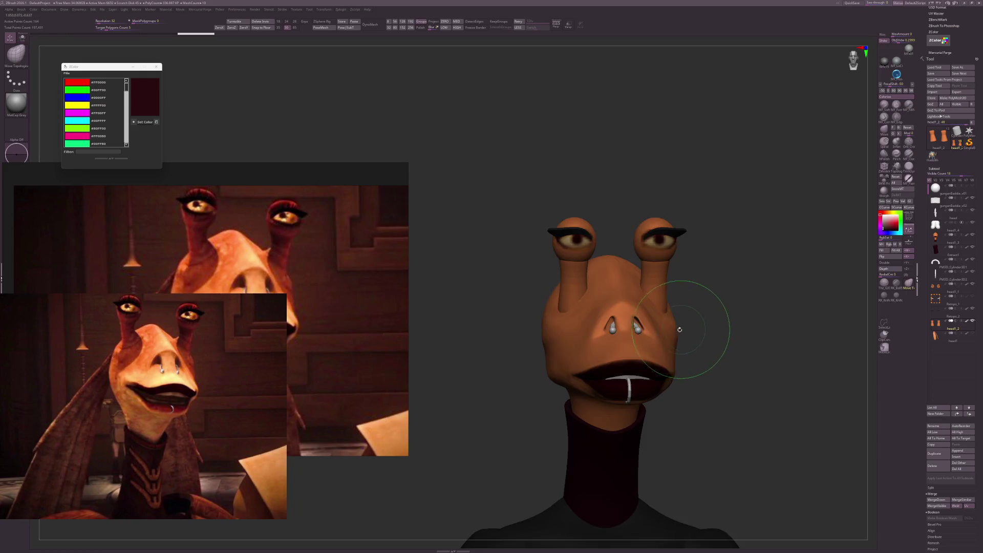
# Solo the head with MF_SoftClay, then unhide eyes, piercings and body and view in left profile.
pyautogui.keyDown('ctrl'); pyautogui.keyDown('shift'); pyautogui.click(688, 329); pyautogui.keyUp('shift'); pyautogui.keyUp('ctrl')
pyautogui.moveTo(769, 312)
pyautogui.mouseDown()
pyautogui.moveTo(746, 322)
pyautogui.moveTo(777, 315)
pyautogui.mouseUp()
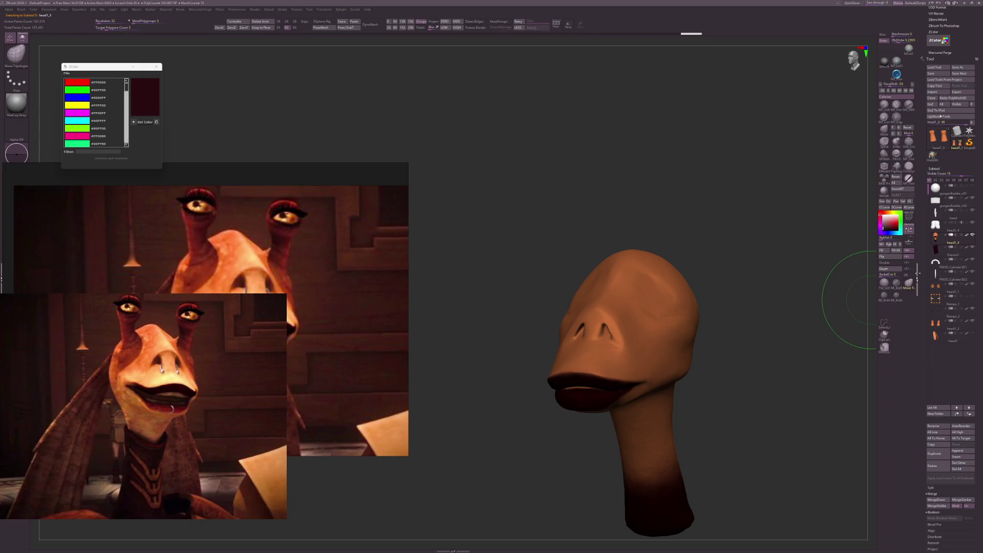
pyautogui.click(884, 105)
pyautogui.moveTo(833, 193); pyautogui.dragTo(741, 307)
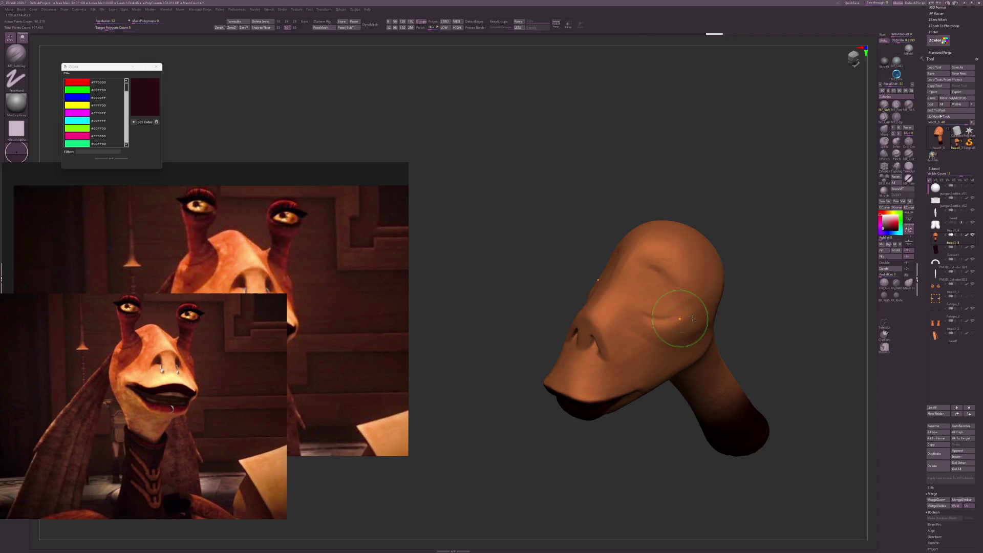
pyautogui.keyDown('ctrl'); pyautogui.keyDown('shift'); pyautogui.click(790, 336); pyautogui.keyUp('shift'); pyautogui.keyUp('ctrl')
pyautogui.moveTo(791, 346)
pyautogui.mouseDown()
pyautogui.moveTo(768, 348)
pyautogui.moveTo(797, 350)
pyautogui.mouseUp()
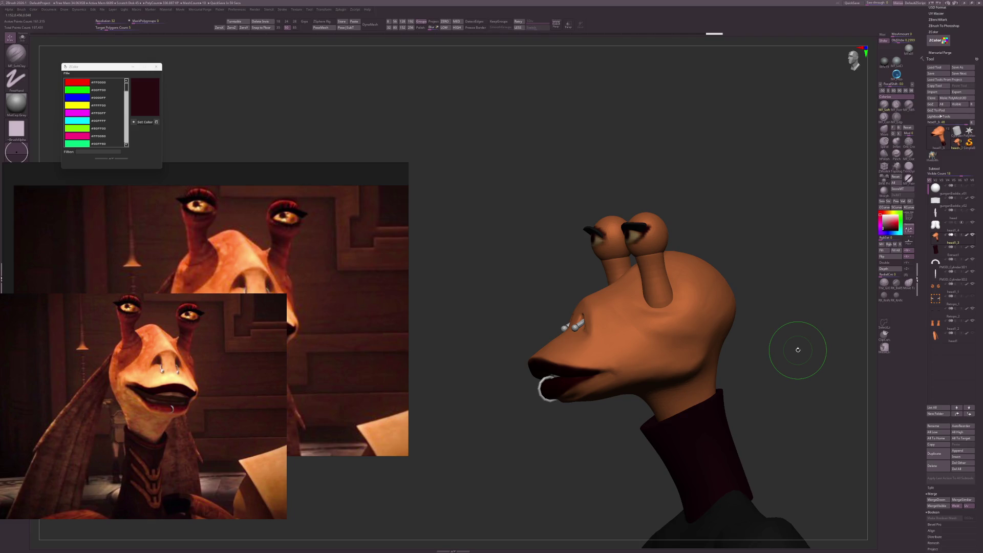
pyautogui.moveTo(797, 349); pyautogui.dragTo(768, 348)
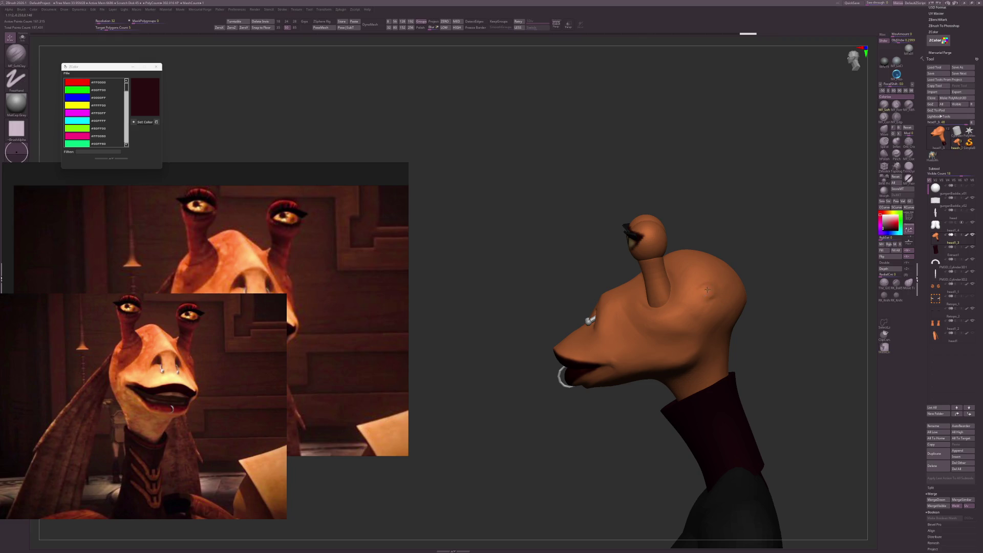
# Select the long-ears subtool, pick Move Topological with B-M-T, and inspect the ears from behind and front.
pyautogui.click(971, 334)
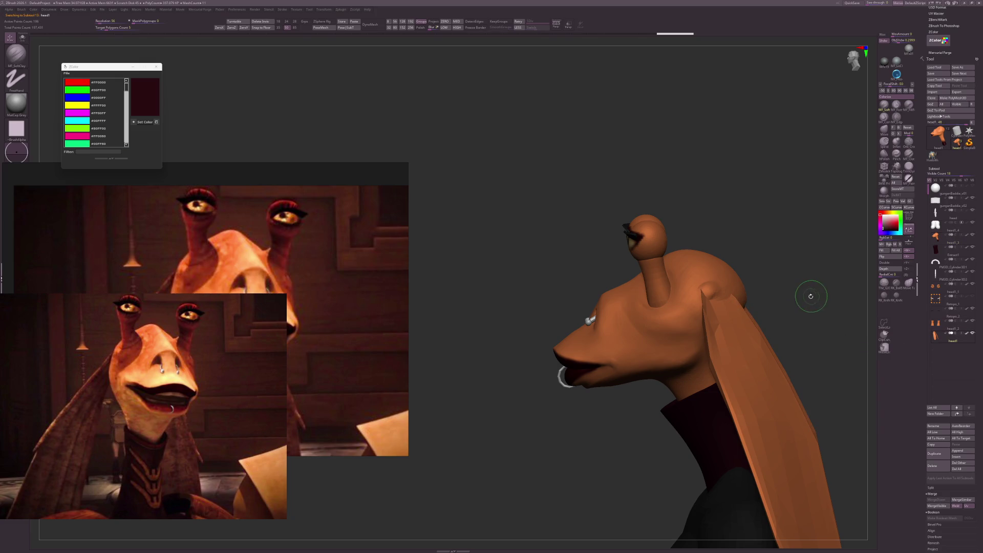
pyautogui.press('b')
pyautogui.press('m')
pyautogui.press('t')
pyautogui.moveTo(812, 285); pyautogui.dragTo(747, 317)
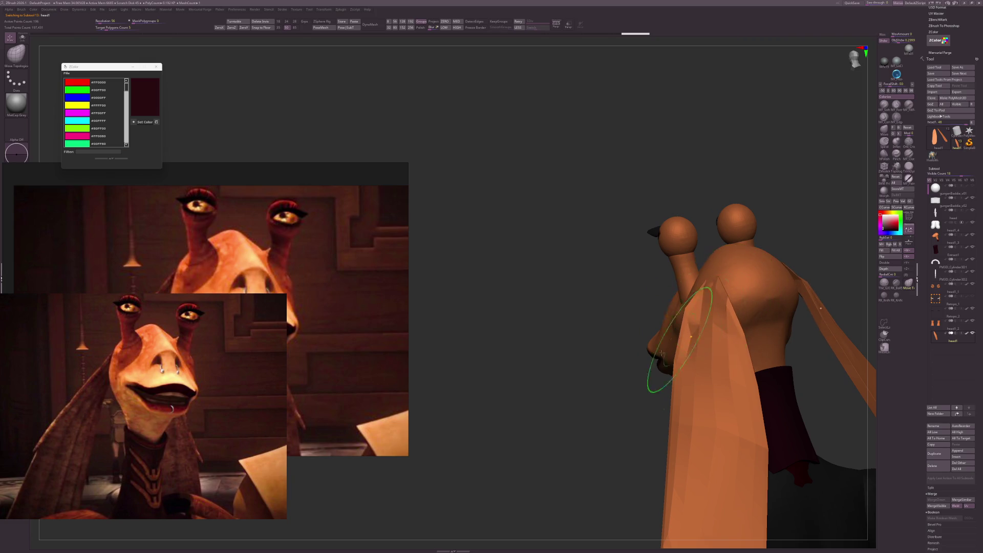
pyautogui.moveTo(651, 374)
pyautogui.mouseDown()
pyautogui.moveTo(640, 348)
pyautogui.moveTo(663, 369)
pyautogui.mouseUp()
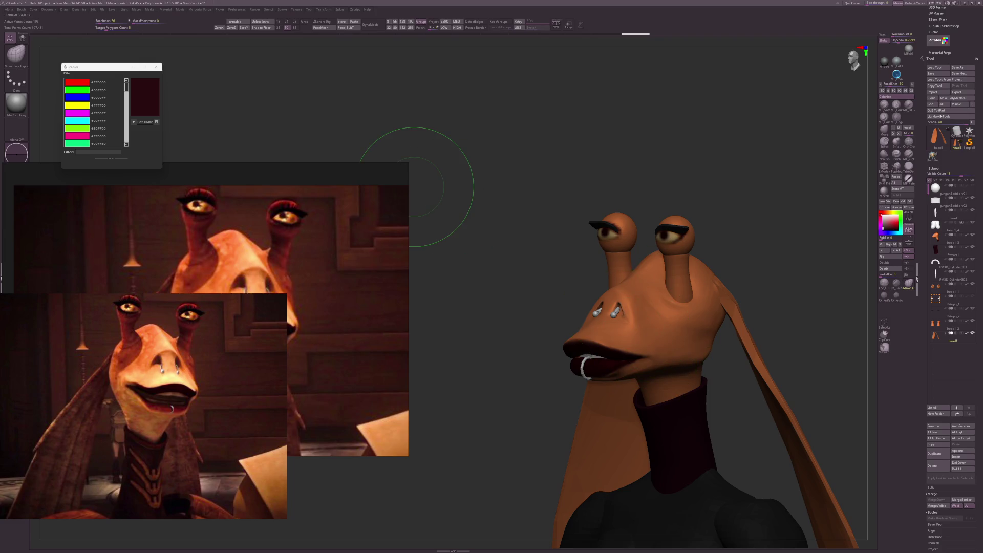
pyautogui.scroll(-10, 296, 325)
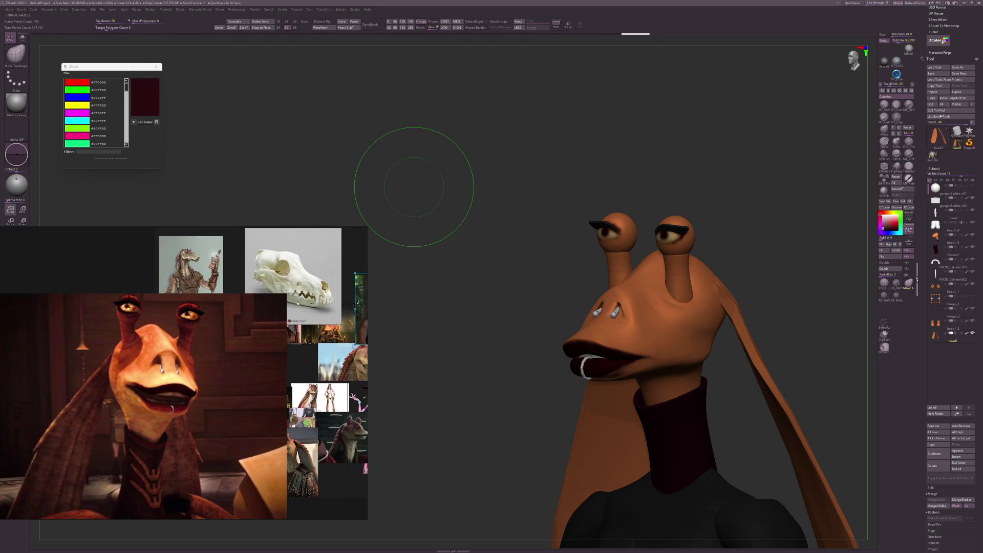
# Make the orange head active in side profile with the MF_SoftClay brush.
pyautogui.scroll(5, 296, 325)
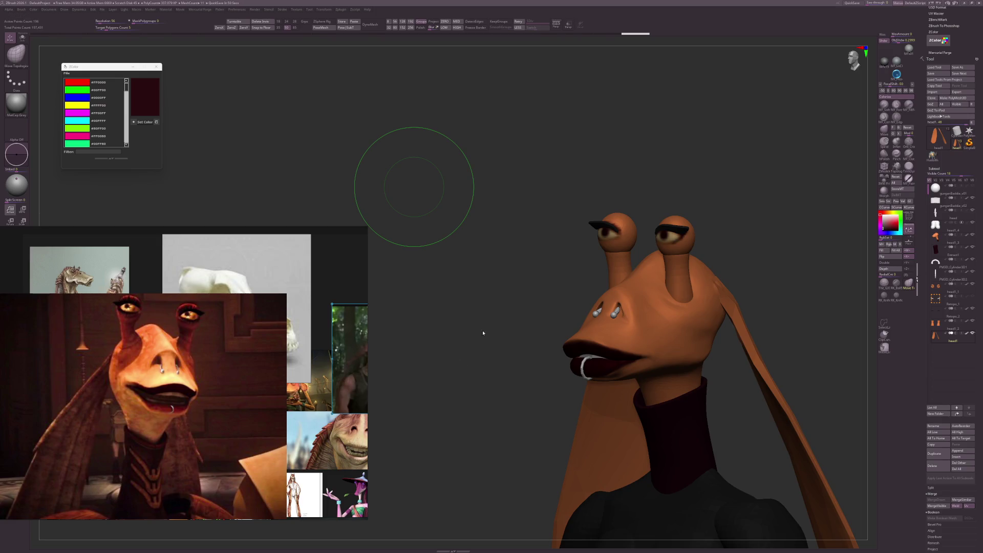
pyautogui.moveTo(483, 332)
pyautogui.mouseDown()
pyautogui.moveTo(487, 312)
pyautogui.moveTo(475, 310)
pyautogui.mouseUp()
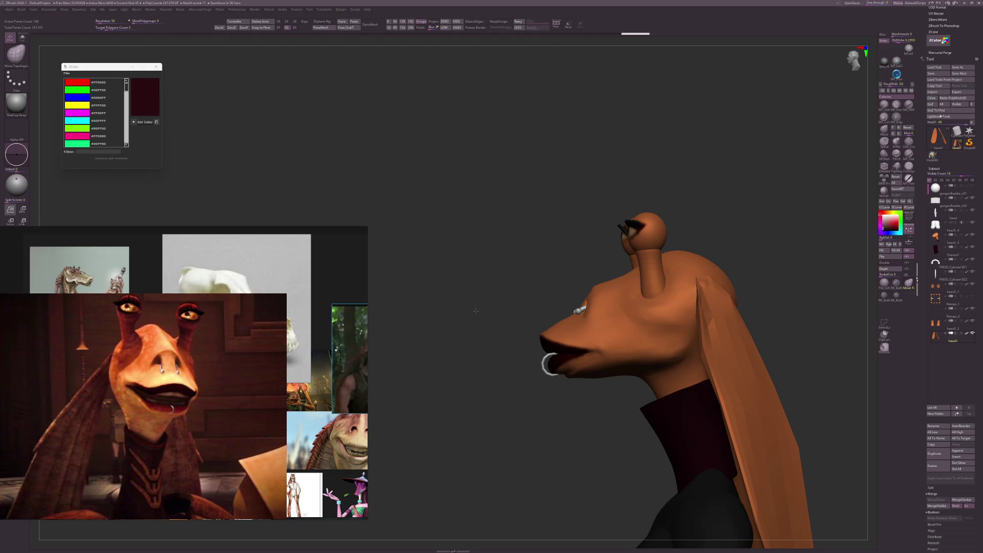
pyautogui.moveTo(475, 311); pyautogui.dragTo(468, 315)
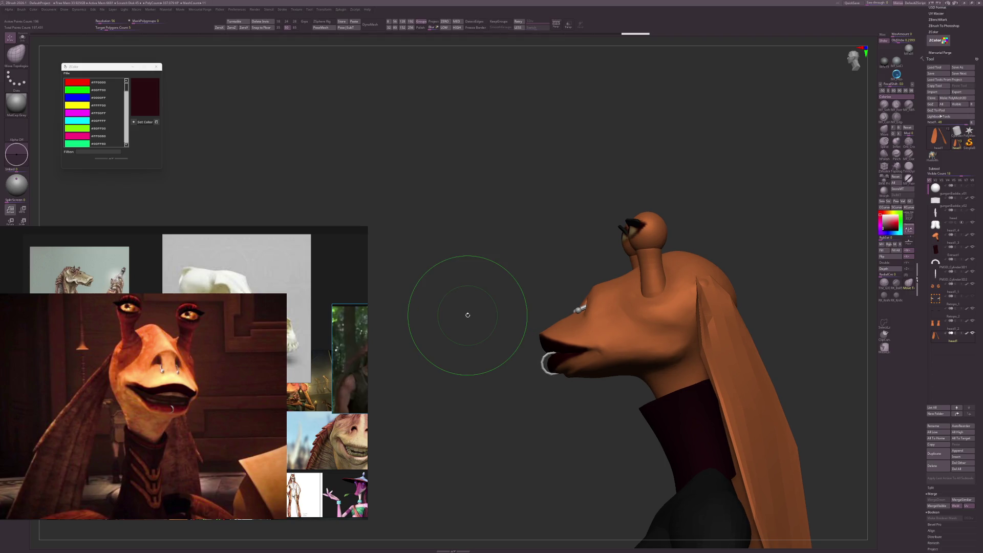
pyautogui.click(895, 282)
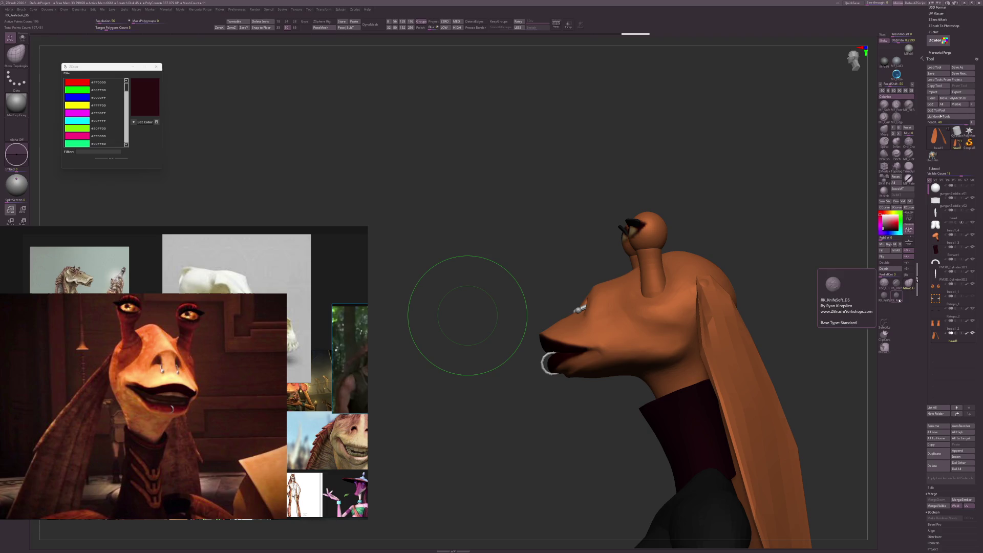
pyautogui.keyDown('alt'); pyautogui.click(671, 346); pyautogui.keyUp('alt')
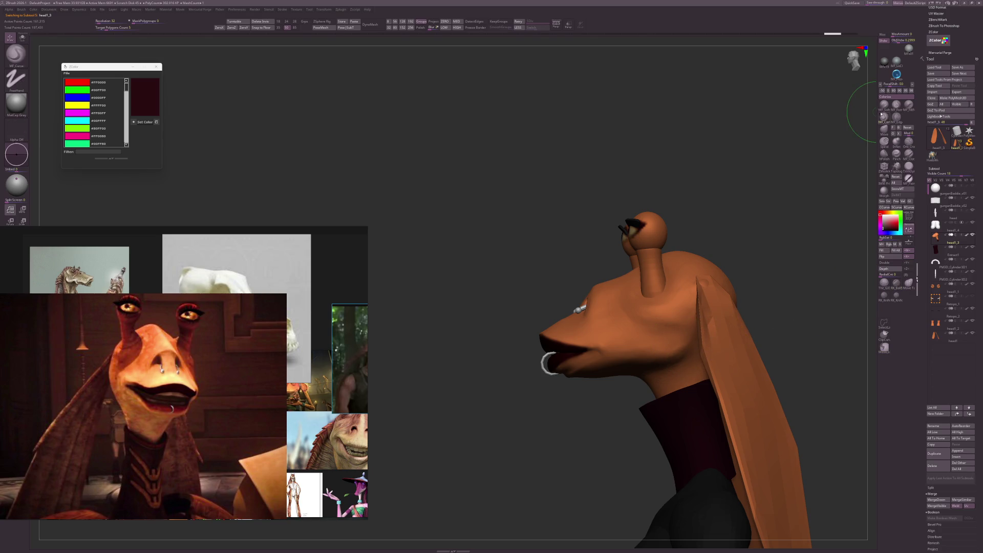
pyautogui.click(884, 106)
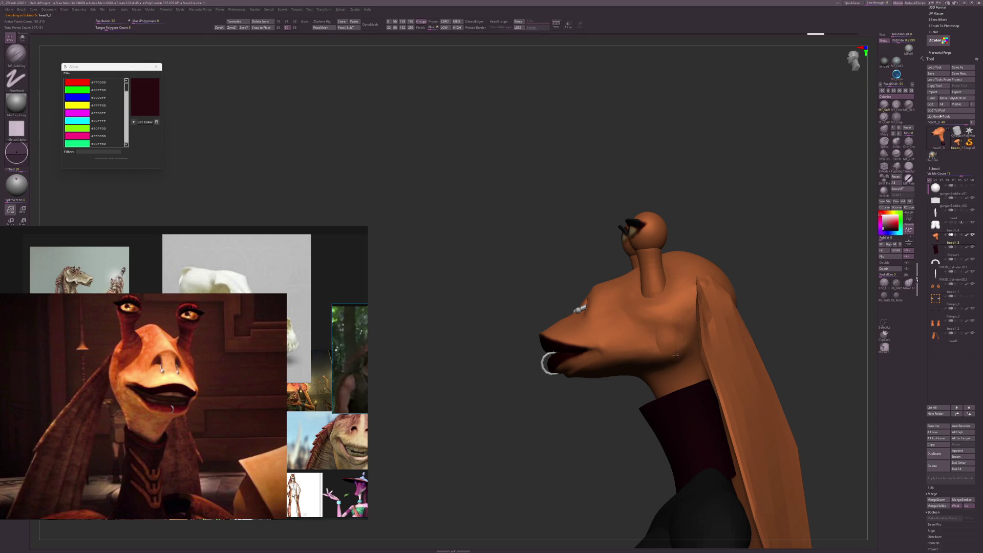
# Build up clay on the cheek and smooth it, checking from front and profile.
pyautogui.moveTo(686, 341); pyautogui.dragTo(677, 333)
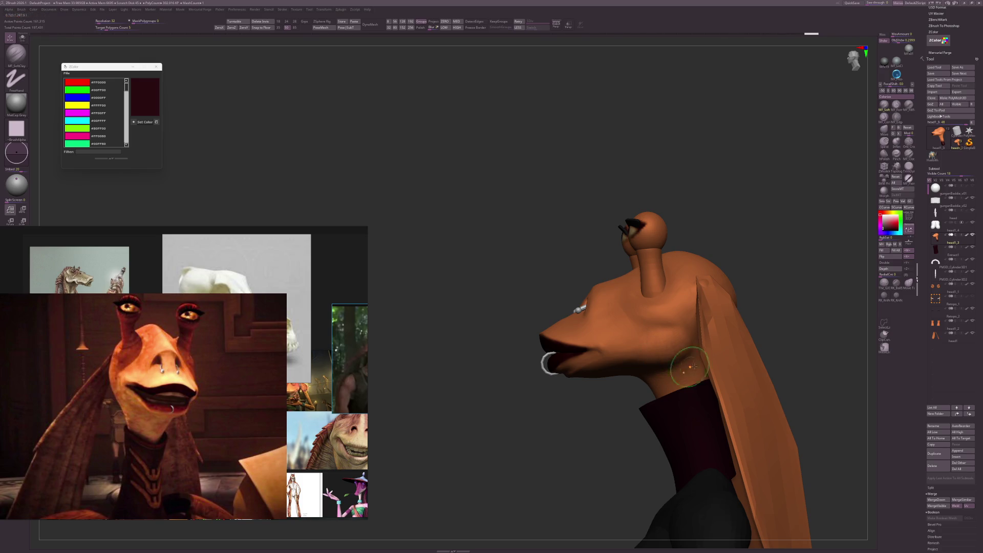
pyautogui.moveTo(783, 333)
pyautogui.mouseDown()
pyautogui.moveTo(794, 324)
pyautogui.moveTo(802, 347)
pyautogui.moveTo(753, 353)
pyautogui.mouseUp()
pyautogui.keyDown('shift'); pyautogui.moveTo(647, 352); pyautogui.dragTo(661, 350); pyautogui.keyUp('shift')
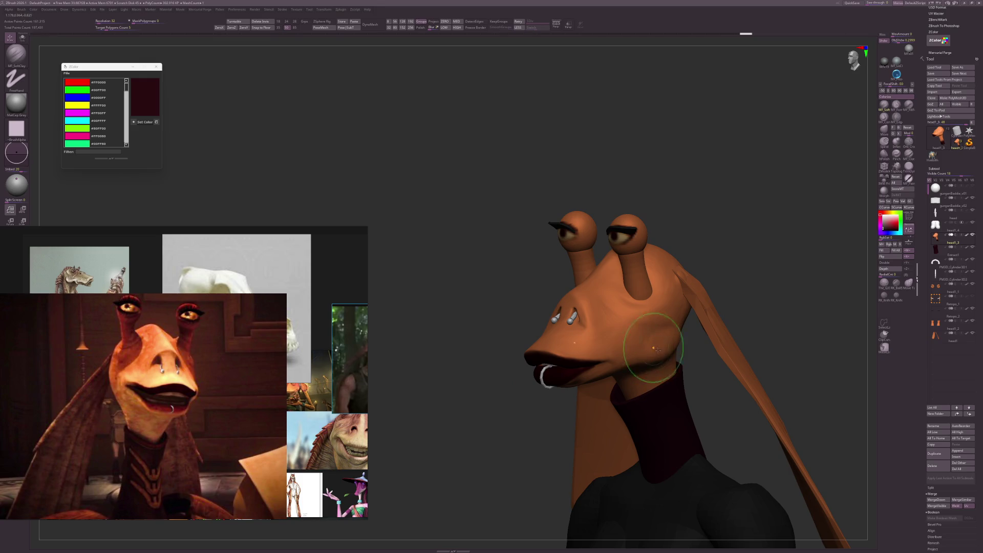
pyautogui.moveTo(640, 354)
pyautogui.mouseDown(button='right')
pyautogui.moveTo(676, 340)
pyautogui.moveTo(644, 371)
pyautogui.mouseUp(button='right')
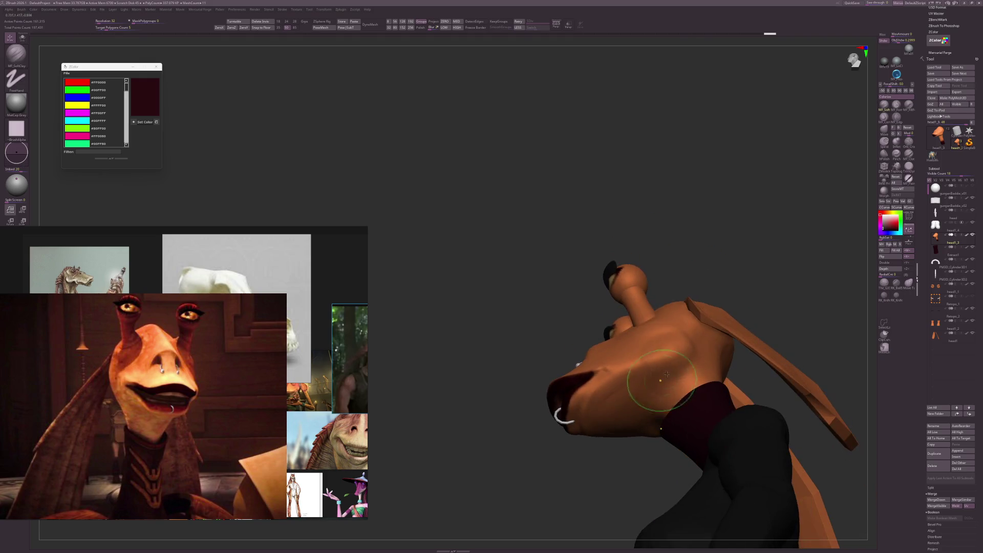
pyautogui.moveTo(643, 372); pyautogui.dragTo(663, 357)
pyautogui.moveTo(651, 355)
pyautogui.mouseDown(button='right')
pyautogui.moveTo(627, 414)
pyautogui.moveTo(627, 374)
pyautogui.mouseUp(button='right')
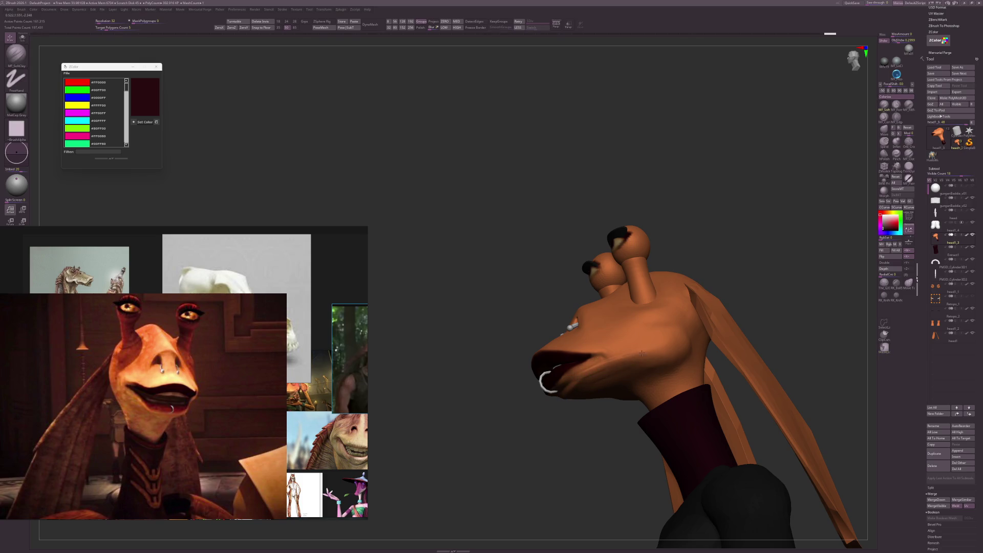
pyautogui.moveTo(705, 326); pyautogui.dragTo(622, 367, button='right')
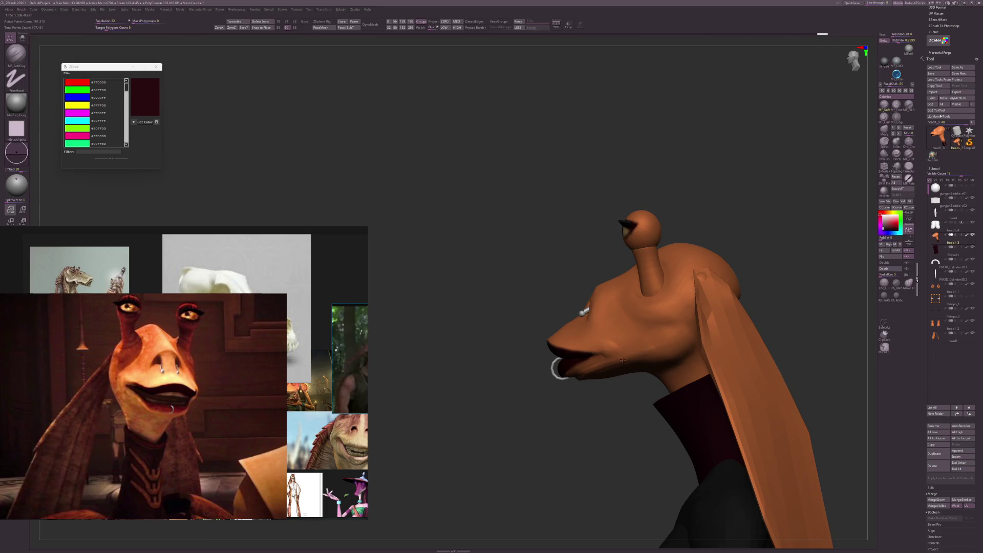
# Raise a rounded bulge on the cheek and Shift-smooth the stroke.
pyautogui.moveTo(637, 357)
pyautogui.mouseDown()
pyautogui.moveTo(665, 353)
pyautogui.moveTo(676, 339)
pyautogui.mouseUp()
pyautogui.press('shift')
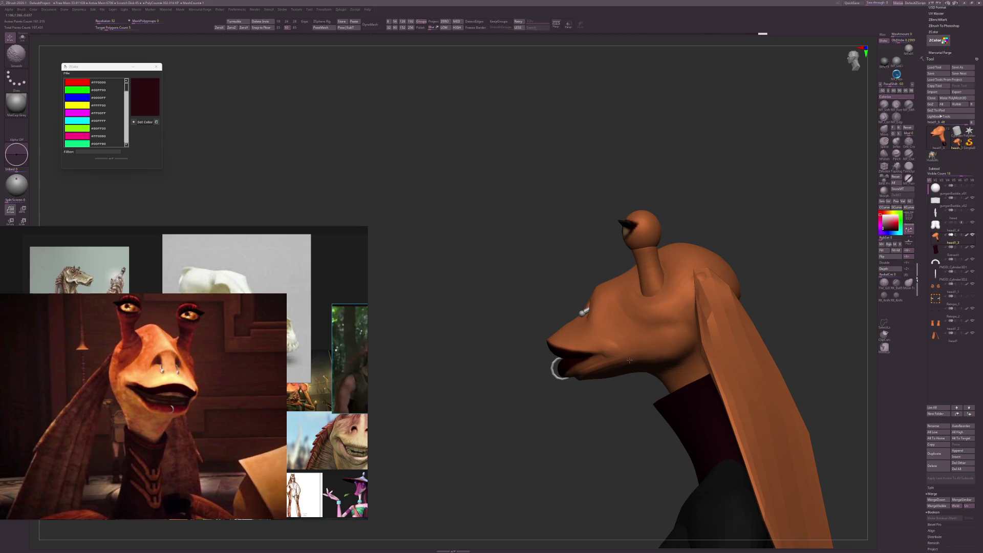
pyautogui.press('space')
pyautogui.press('shift')
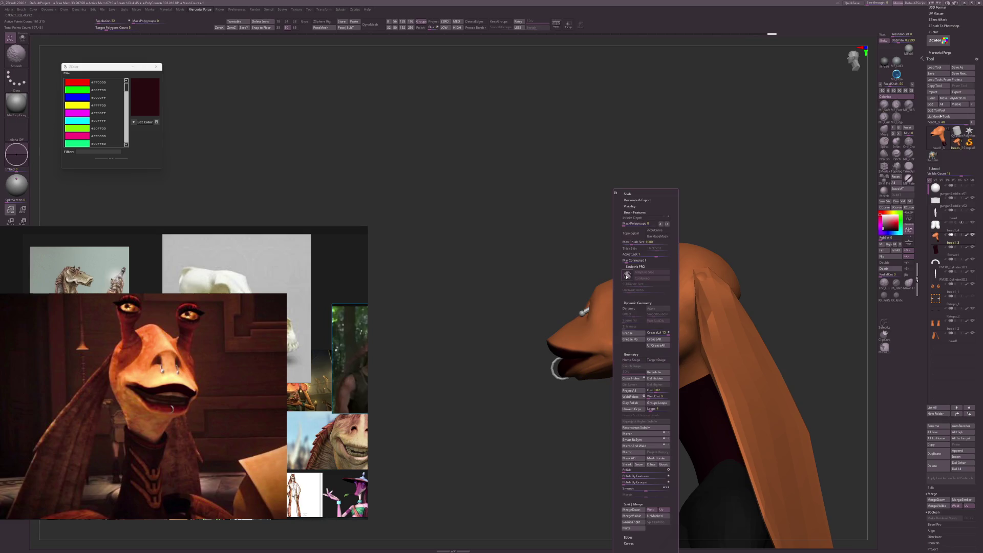
pyautogui.press('shift')
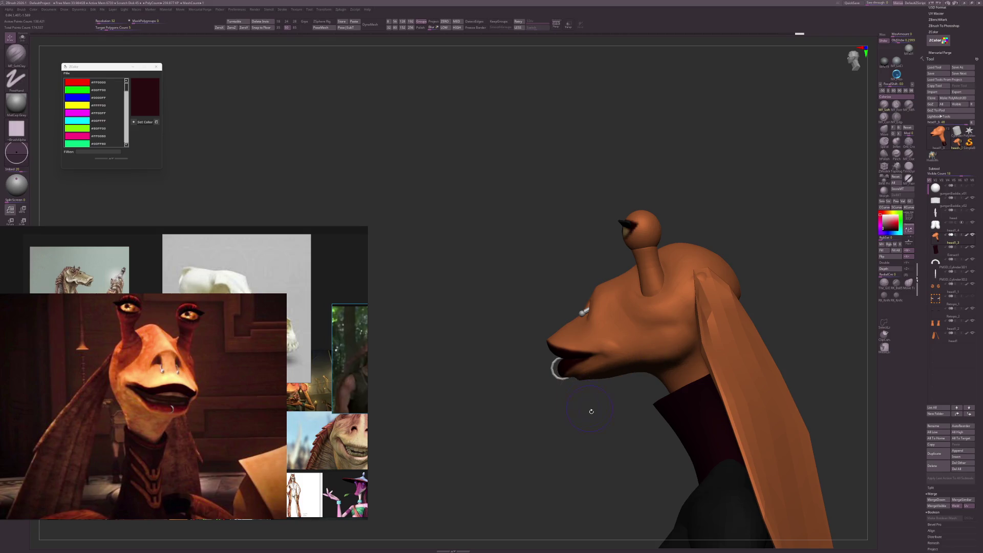
pyautogui.moveTo(606, 369)
pyautogui.mouseDown(button='right')
pyautogui.moveTo(614, 467)
pyautogui.moveTo(785, 352)
pyautogui.moveTo(795, 357)
pyautogui.moveTo(758, 327)
pyautogui.mouseUp(button='right')
# Select the ear piece and curve-clip the ear flap along a straight line.
pyautogui.keyDown('alt'); pyautogui.click(796, 357); pyautogui.keyUp('alt')
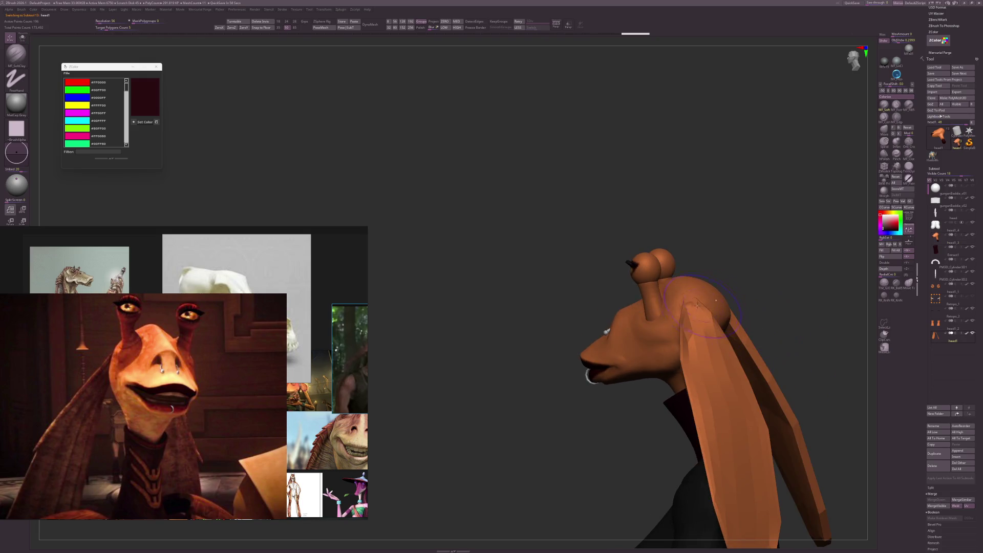
pyautogui.hotkey('ctrl', 'shift')
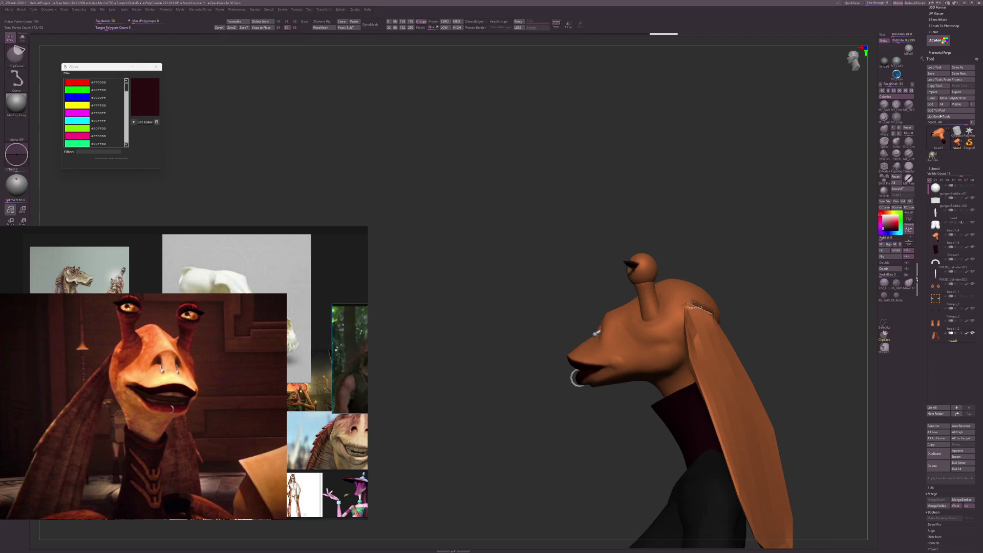
pyautogui.hotkey('ctrl', 'shift')
pyautogui.moveTo(766, 320); pyautogui.dragTo(746, 305, button='right')
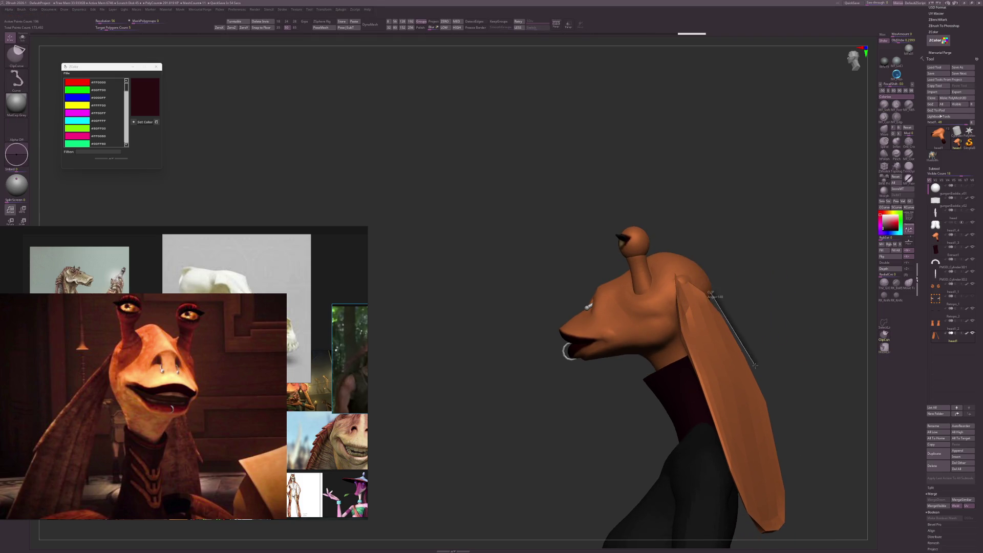
pyautogui.moveTo(732, 338)
pyautogui.mouseDown(button='right')
pyautogui.moveTo(717, 316)
pyautogui.moveTo(728, 271)
pyautogui.mouseUp(button='right')
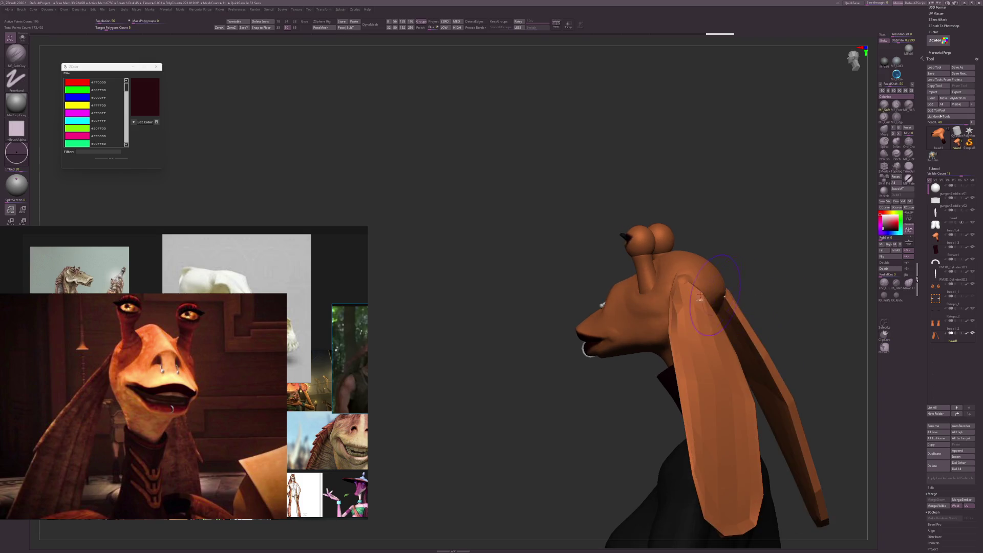
pyautogui.moveTo(787, 287); pyautogui.dragTo(780, 326, button='right')
pyautogui.press('shift')
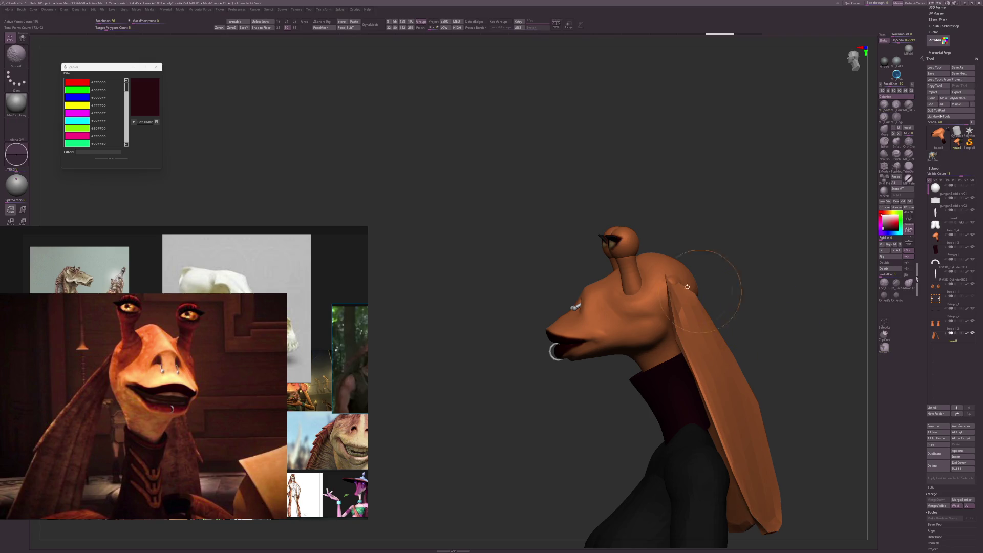
# Pull the ears with the topological move brush into longer flaps hanging behind the neck.
pyautogui.keyDown('alt'); pyautogui.click(674, 291); pyautogui.keyUp('alt')
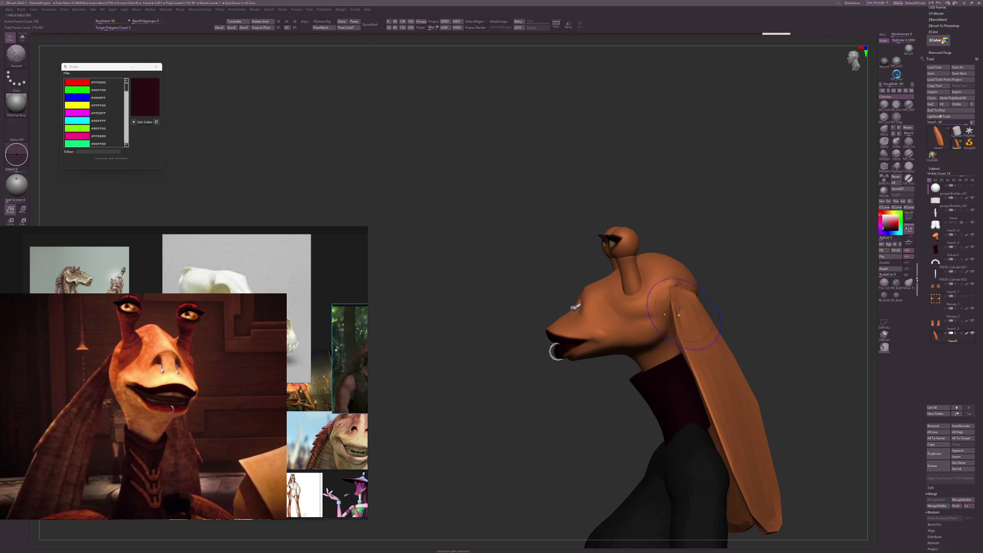
pyautogui.moveTo(677, 304); pyautogui.dragTo(721, 300, button='right')
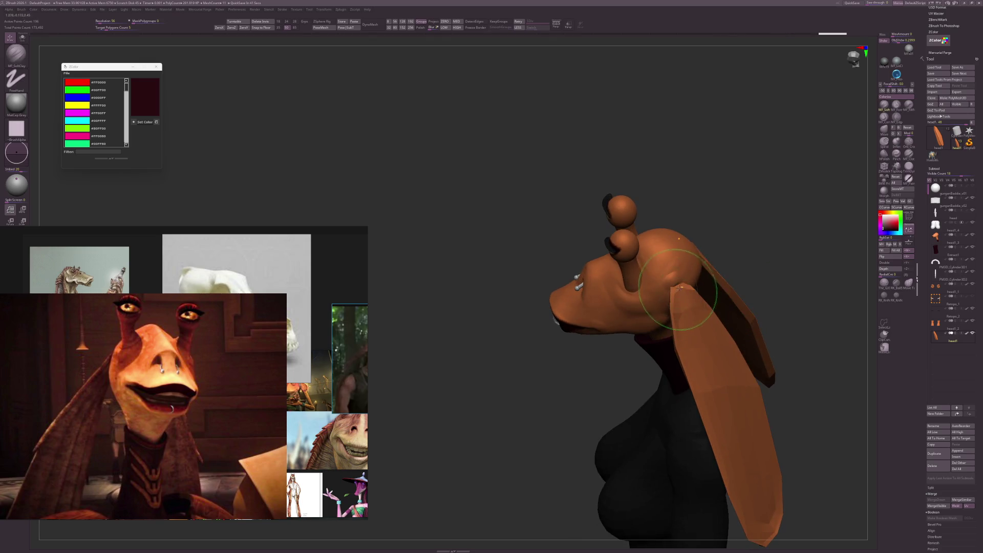
pyautogui.click(904, 287)
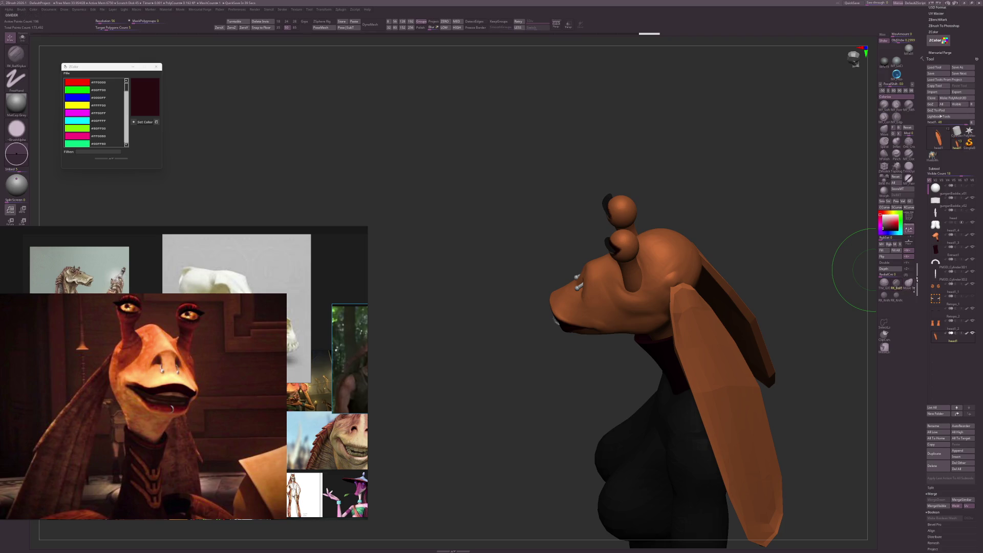
pyautogui.moveTo(771, 263); pyautogui.dragTo(700, 286, button='right')
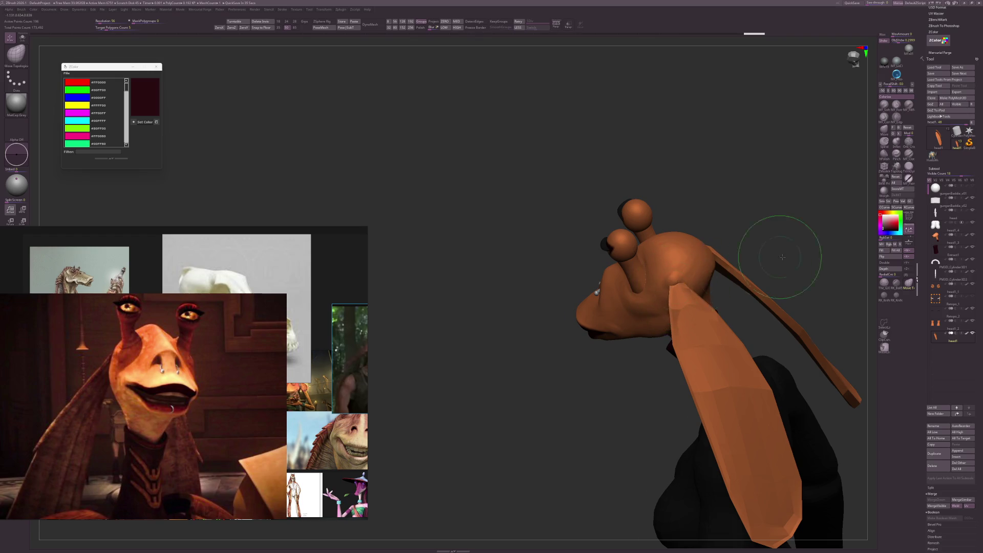
pyautogui.moveTo(778, 253); pyautogui.dragTo(741, 300, button='right')
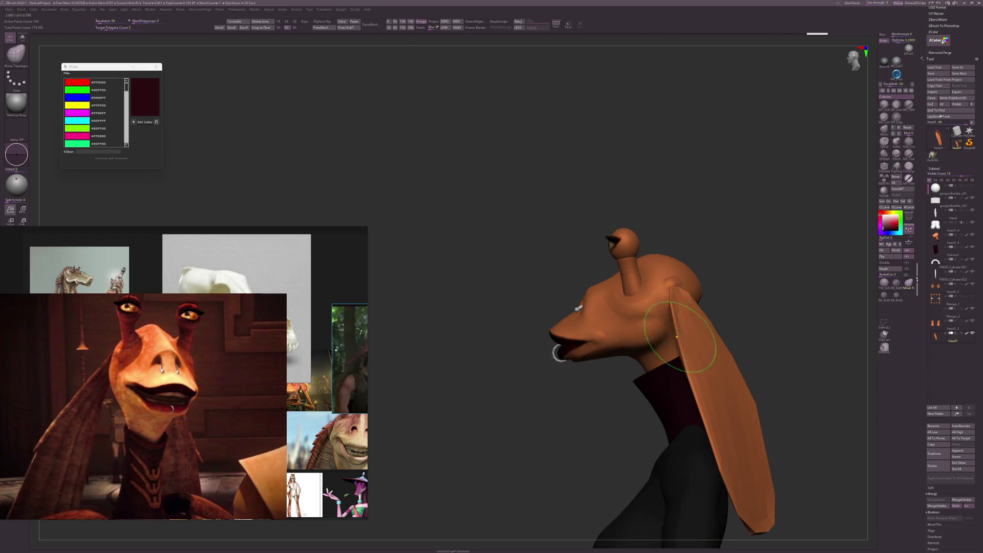
pyautogui.moveTo(763, 285)
pyautogui.mouseDown(button='right')
pyautogui.moveTo(773, 329)
pyautogui.moveTo(753, 276)
pyautogui.moveTo(775, 311)
pyautogui.moveTo(766, 309)
pyautogui.moveTo(756, 357)
pyautogui.mouseUp(button='right')
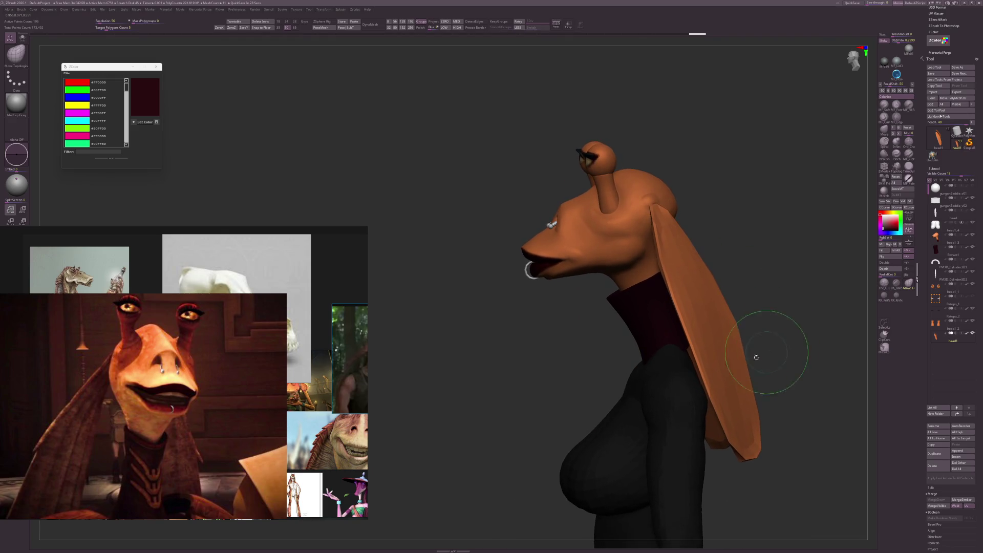
# Select the Extract1 neck piece and show it solo from the front.
pyautogui.keyDown('alt'); pyautogui.click(665, 339); pyautogui.keyUp('alt')
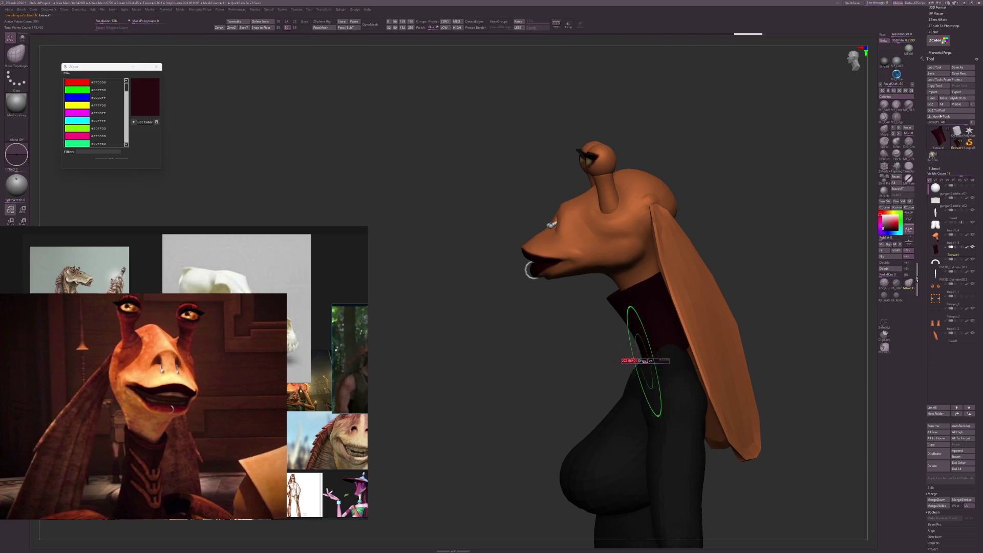
pyautogui.moveTo(676, 346)
pyautogui.mouseDown(button='right')
pyautogui.moveTo(772, 313)
pyautogui.moveTo(662, 352)
pyautogui.moveTo(690, 340)
pyautogui.moveTo(664, 351)
pyautogui.moveTo(663, 321)
pyautogui.moveTo(709, 325)
pyautogui.moveTo(812, 286)
pyautogui.moveTo(865, 307)
pyautogui.mouseUp(button='right')
pyautogui.hotkey('shift', 's')
# Pick MF_SoftClay, make head1_3 active and turn the character to face the front.
pyautogui.click(884, 105)
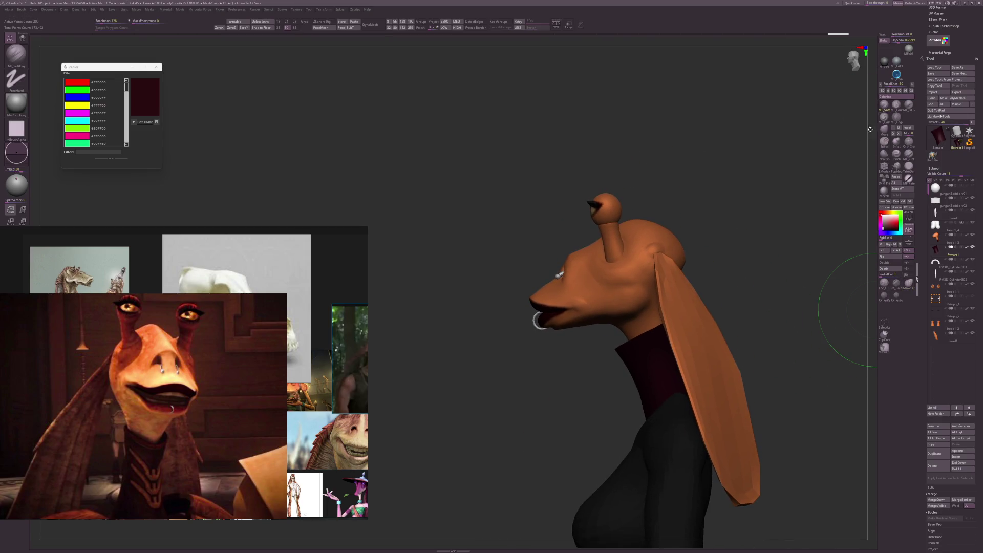
pyautogui.moveTo(798, 246); pyautogui.dragTo(748, 256, button='right')
pyautogui.keyDown('alt'); pyautogui.click(686, 264); pyautogui.keyUp('alt')
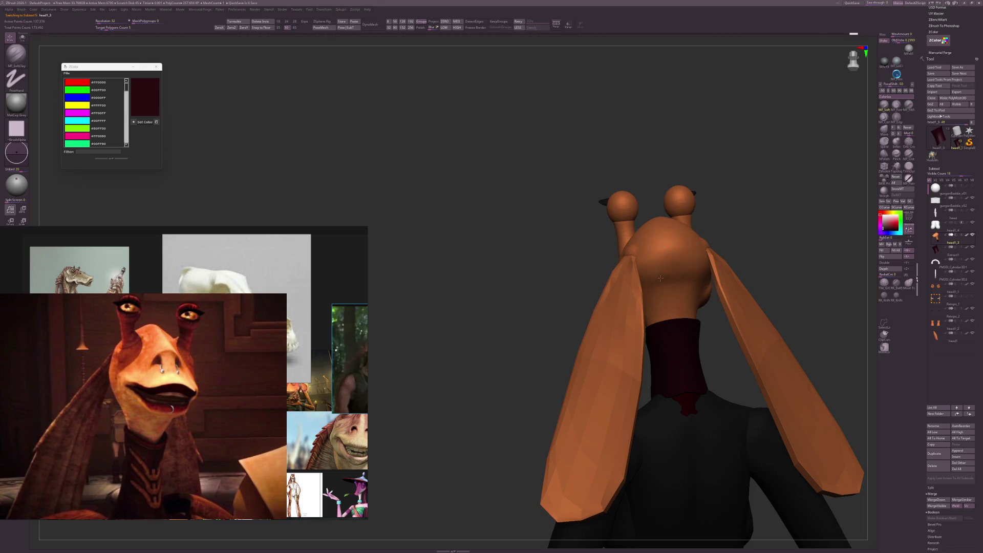
pyautogui.moveTo(660, 278); pyautogui.dragTo(776, 291, button='right')
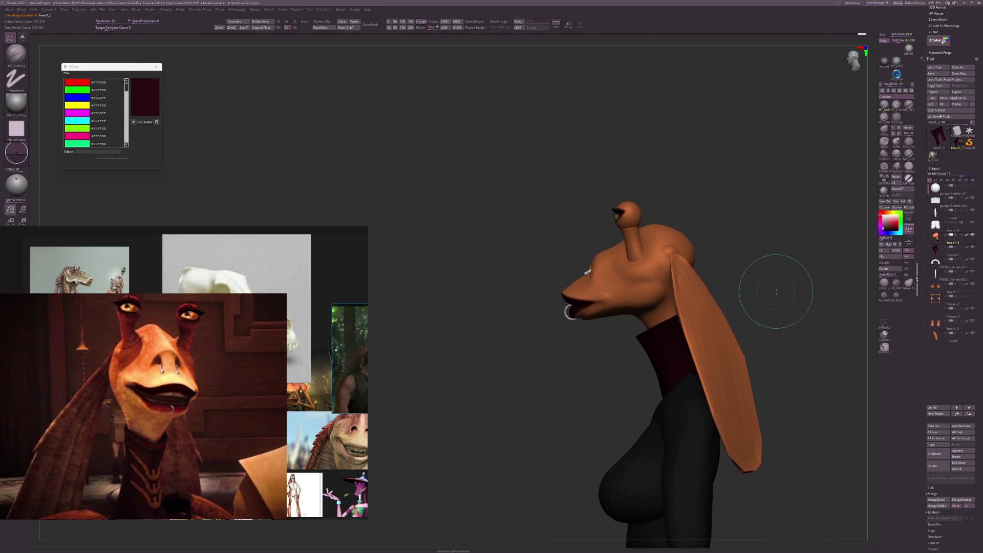
pyautogui.scroll(3, 779, 300)
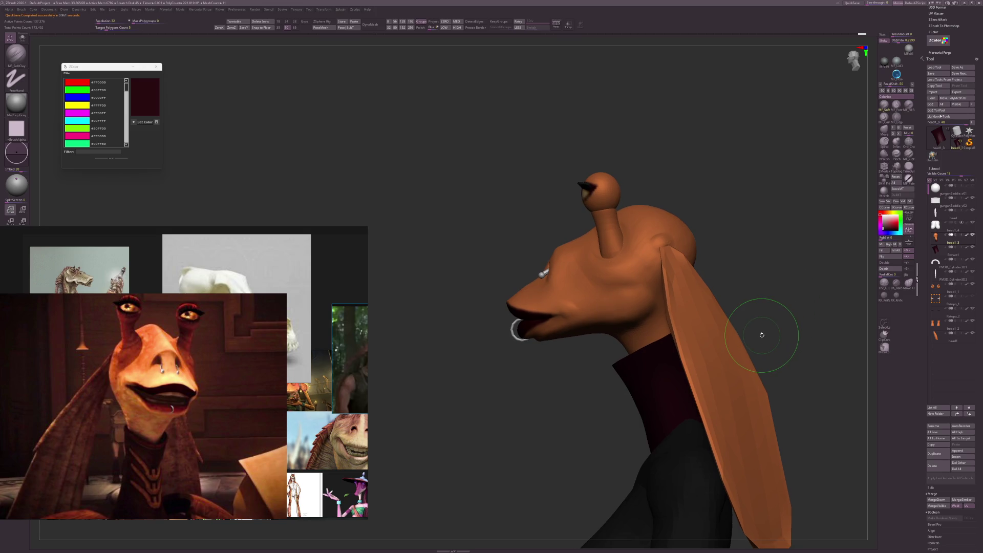
pyautogui.moveTo(762, 335)
pyautogui.mouseDown(button='right')
pyautogui.moveTo(767, 281)
pyautogui.moveTo(807, 285)
pyautogui.mouseUp(button='right')
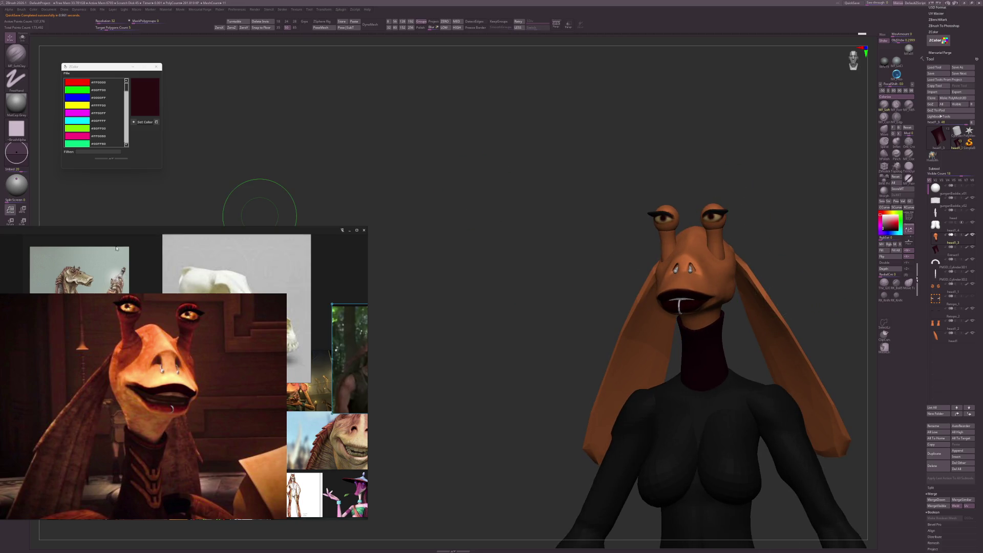
# Fill the chest with pale yellow using MF_Paint, then undo twice to restore dark grey.
pyautogui.scroll(5, 184, 373)
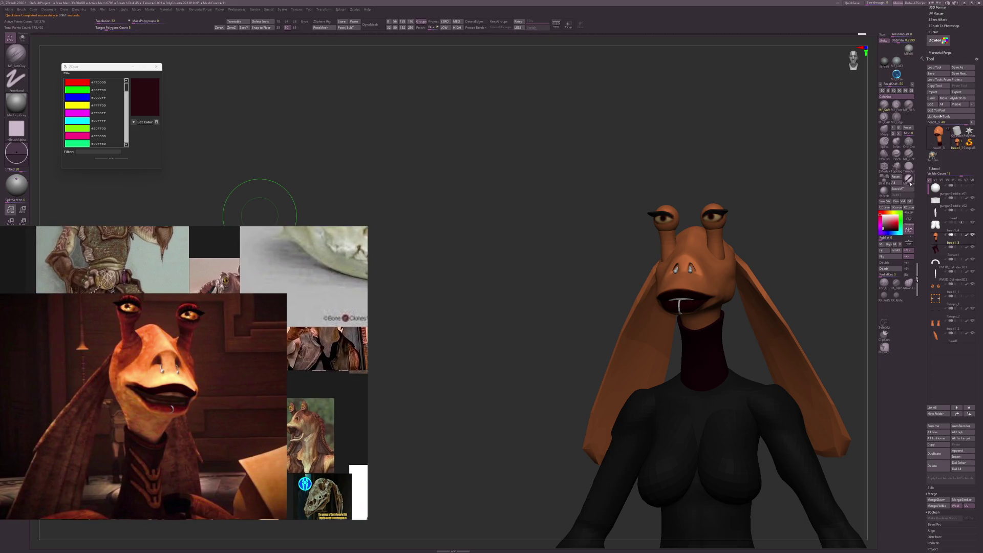
pyautogui.click(909, 179)
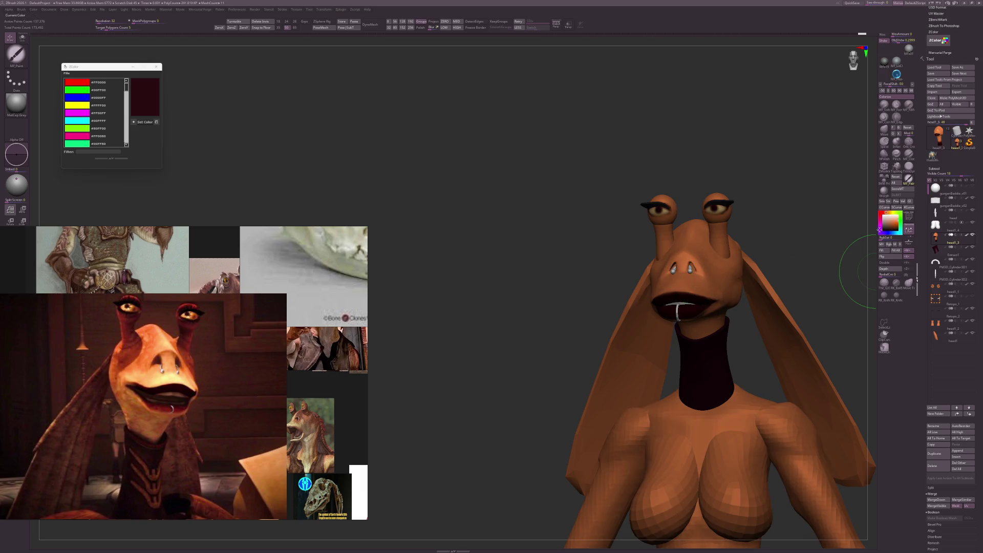
pyautogui.keyDown('alt'); pyautogui.click(717, 415); pyautogui.keyUp('alt')
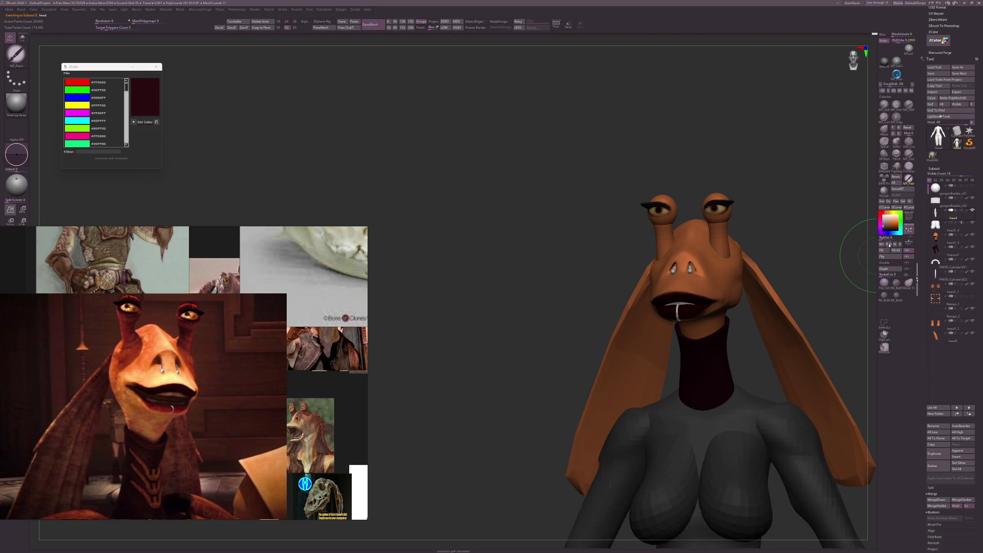
pyautogui.keyDown('alt'); pyautogui.click(765, 258); pyautogui.keyUp('alt')
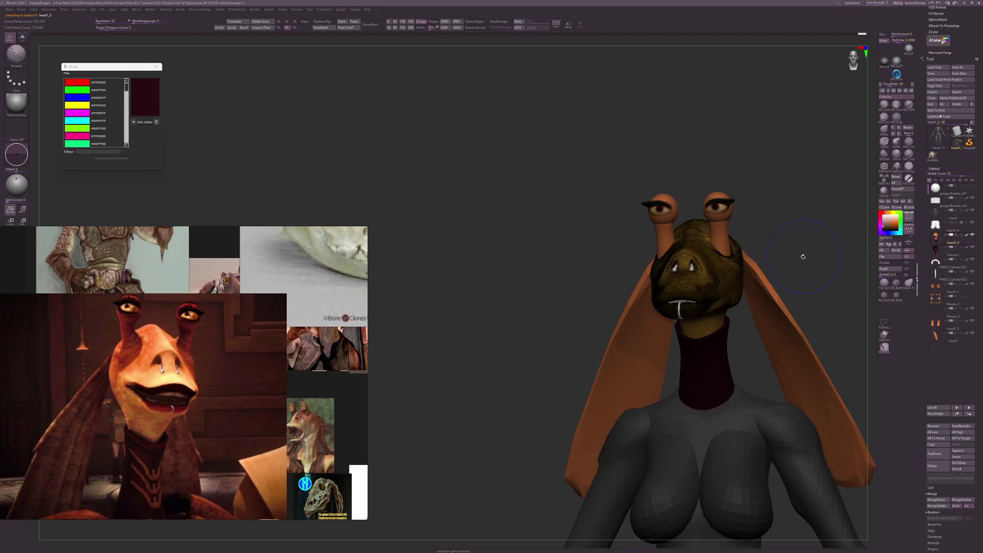
pyautogui.moveTo(801, 258); pyautogui.dragTo(796, 274)
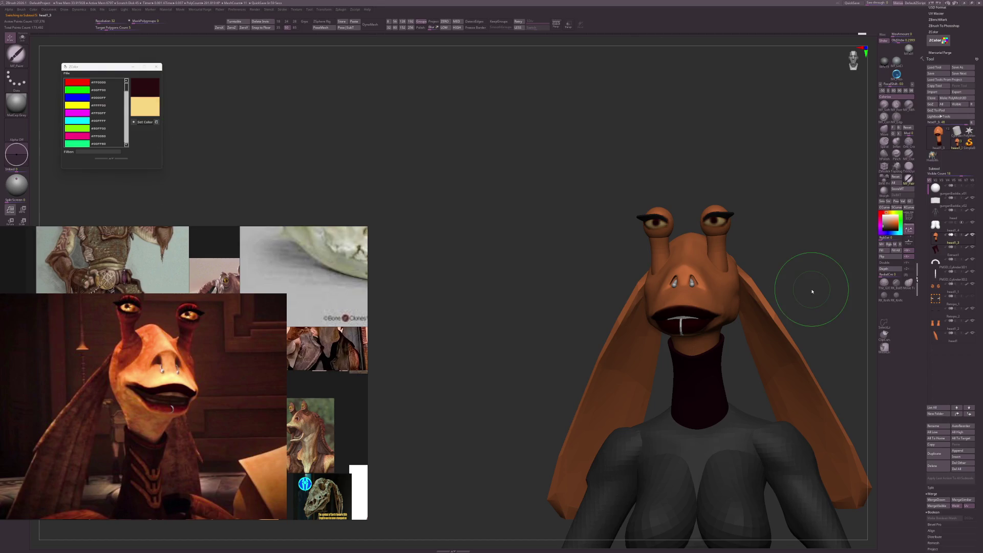
pyautogui.moveTo(811, 285)
pyautogui.mouseDown()
pyautogui.moveTo(798, 287)
pyautogui.moveTo(830, 285)
pyautogui.mouseUp()
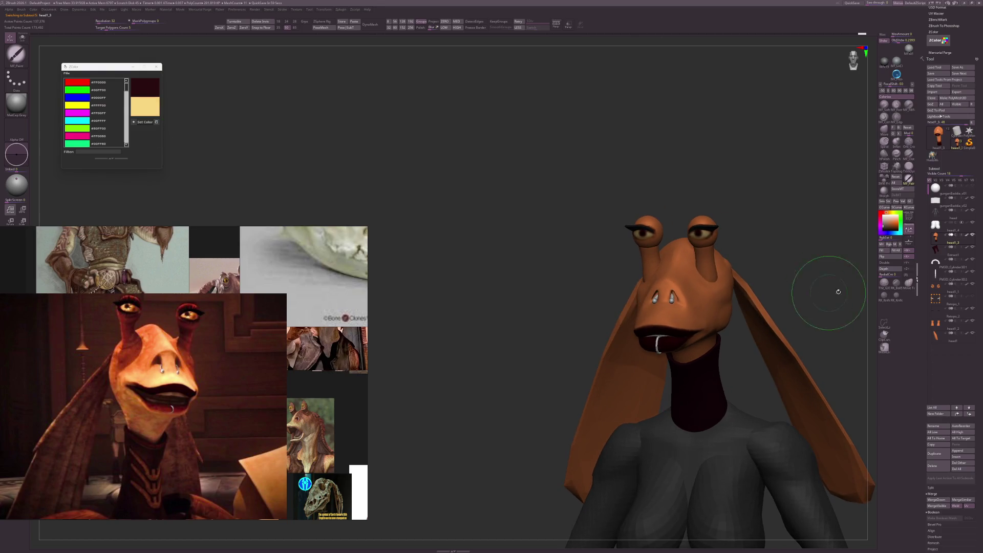
pyautogui.click(141, 123)
pyautogui.moveTo(722, 262); pyautogui.dragTo(786, 314)
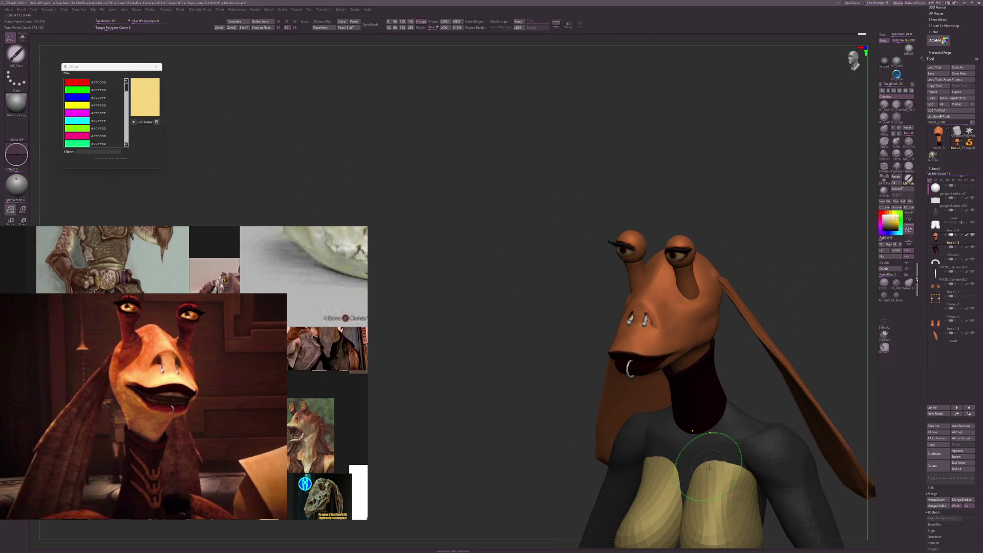
pyautogui.hotkey('ctrl', 'z')
pyautogui.hotkey('ctrl', 'z')
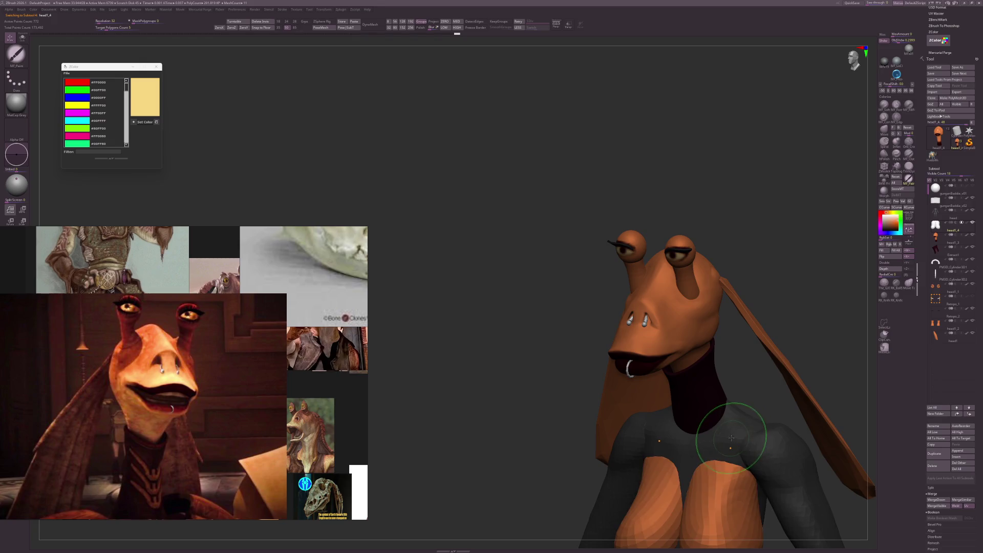
pyautogui.hotkey('ctrl', 'z')
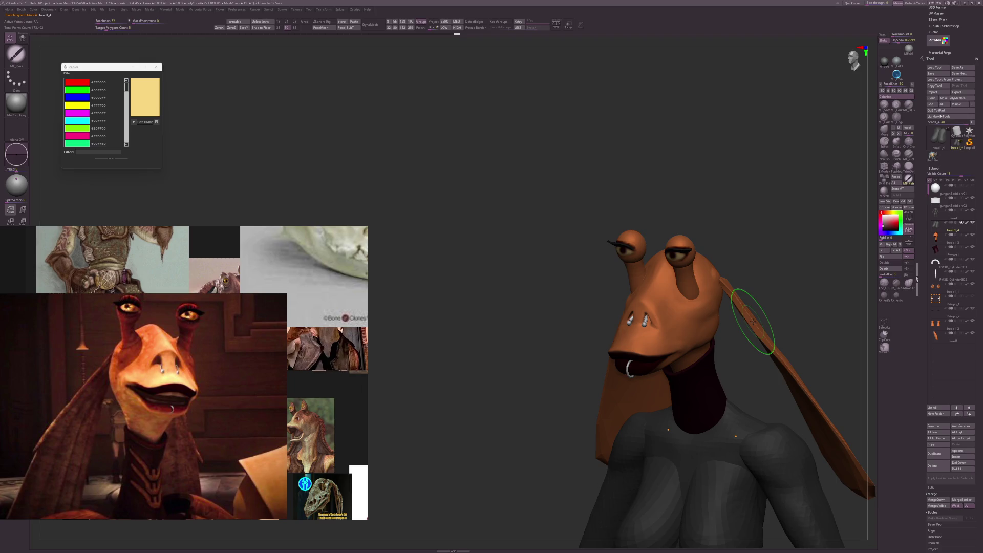
# Clip head1_3 along the right ear's edge with ClipCurve.
pyautogui.moveTo(763, 312)
pyautogui.mouseDown()
pyautogui.moveTo(787, 297)
pyautogui.moveTo(779, 287)
pyautogui.moveTo(805, 313)
pyautogui.moveTo(793, 337)
pyautogui.mouseUp()
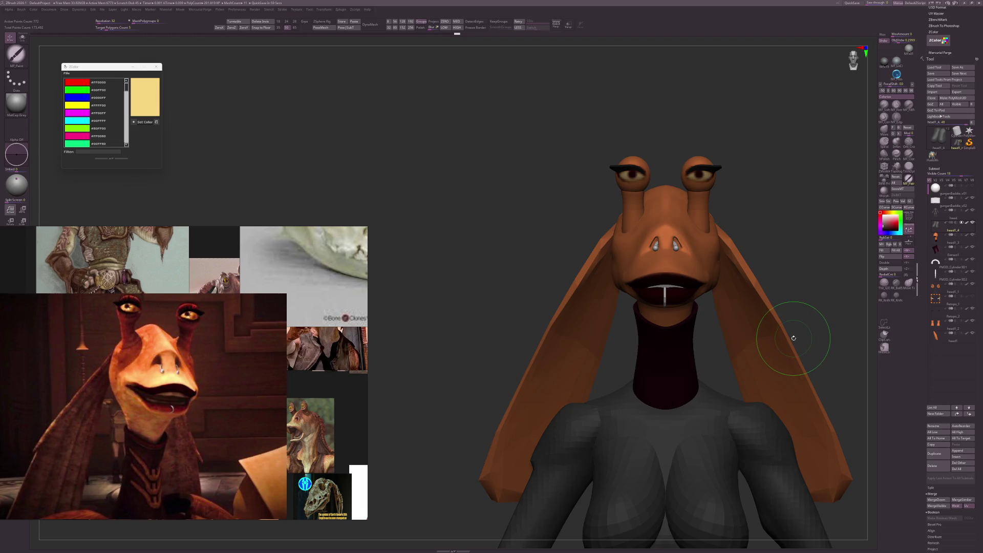
pyautogui.keyDown('alt'); pyautogui.moveTo(796, 271); pyautogui.dragTo(809, 297); pyautogui.keyUp('alt')
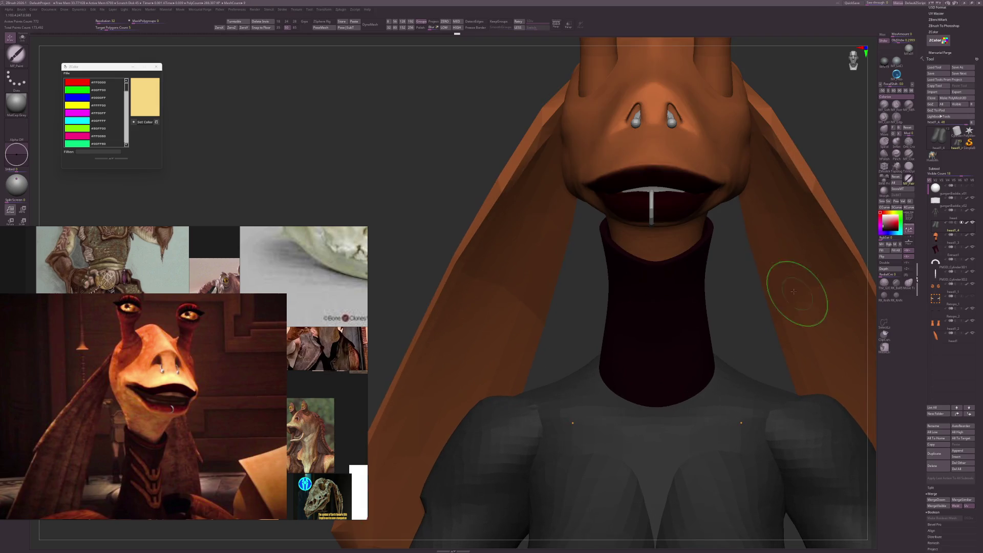
pyautogui.moveTo(748, 294); pyautogui.dragTo(756, 259)
pyautogui.keyDown('ctrl'); pyautogui.keyDown('shift'); pyautogui.moveTo(745, 188); pyautogui.dragTo(750, 274); pyautogui.keyUp('shift'); pyautogui.keyUp('ctrl')
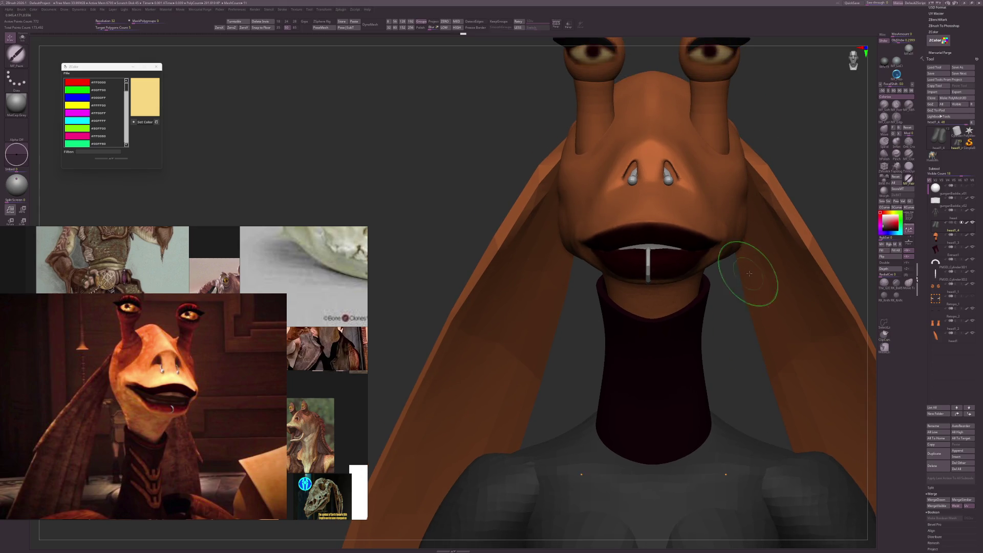
pyautogui.moveTo(866, 253); pyautogui.dragTo(686, 220)
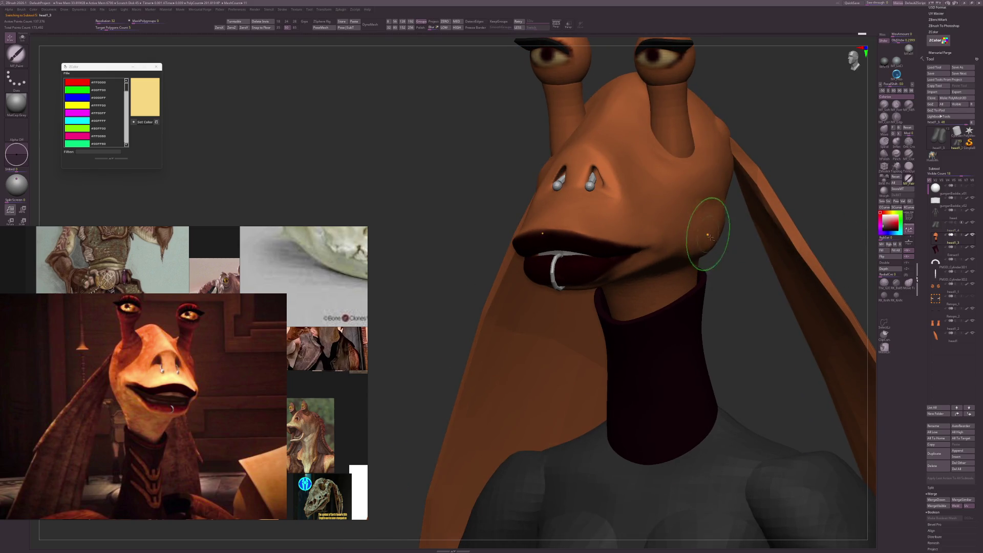
pyautogui.keyDown('alt'); pyautogui.click(739, 270); pyautogui.keyUp('alt')
pyautogui.moveTo(733, 194)
pyautogui.keyDown('ctrl'); pyautogui.keyDown('shift'); pyautogui.mouseDown()
pyautogui.moveTo(742, 256)
pyautogui.moveTo(724, 285)
pyautogui.moveTo(768, 283)
pyautogui.moveTo(736, 281)
pyautogui.moveTo(740, 240)
pyautogui.moveTo(733, 264)
pyautogui.mouseUp(); pyautogui.keyUp('shift'); pyautogui.keyUp('ctrl')
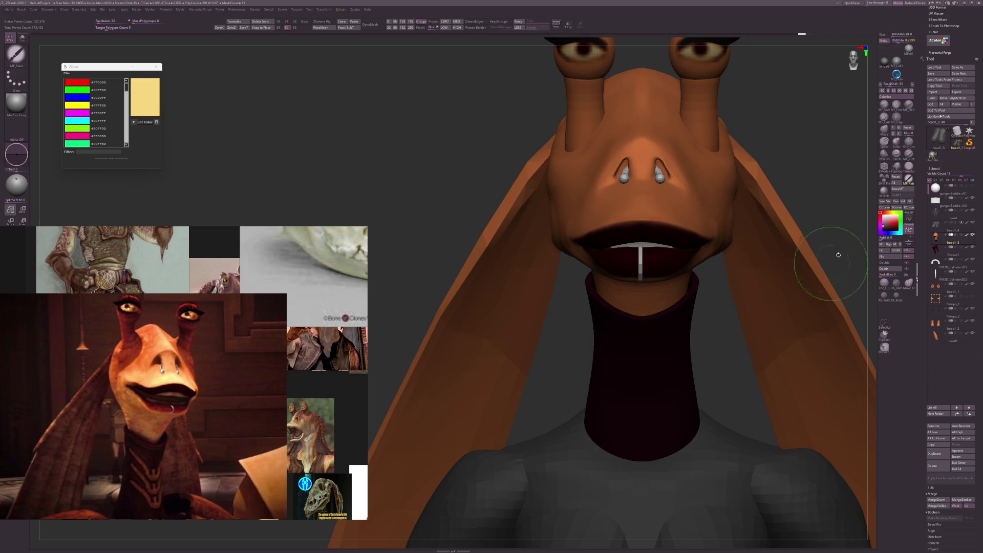
pyautogui.moveTo(834, 248)
pyautogui.mouseDown()
pyautogui.moveTo(746, 220)
pyautogui.moveTo(762, 195)
pyautogui.mouseUp()
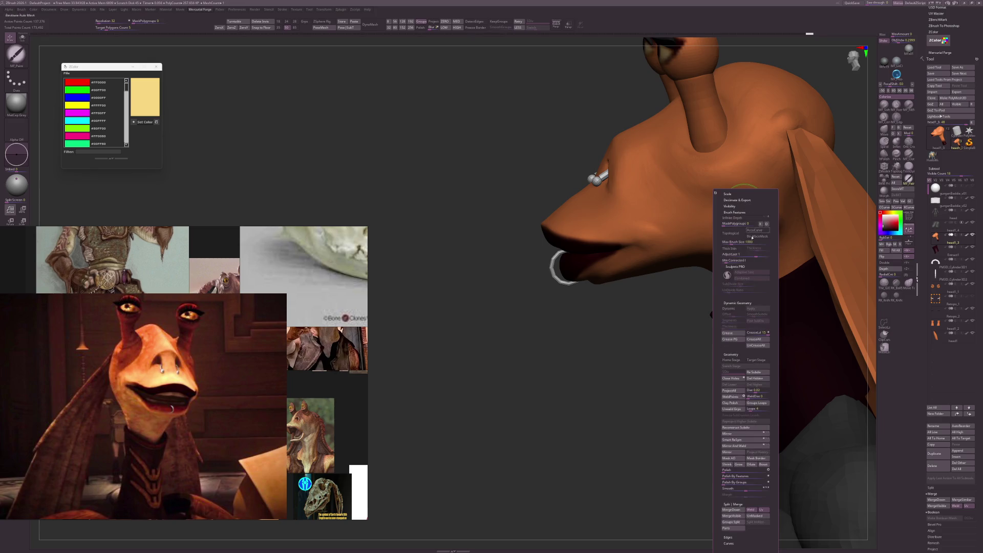
# Slice a polygroup across the cheek and blend the crease into the jaw with MF_SoftClay.
pyautogui.click(753, 274)
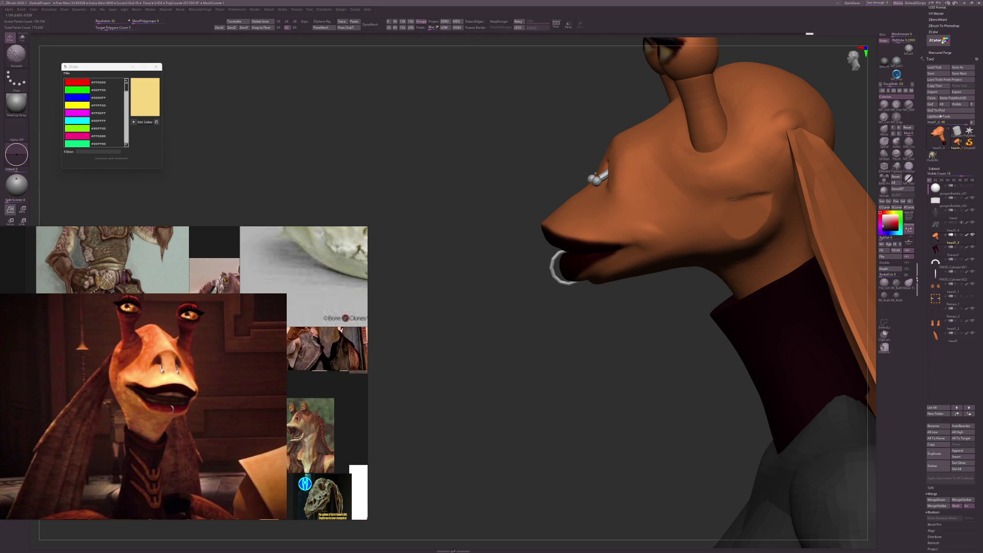
pyautogui.moveTo(715, 222)
pyautogui.keyDown('ctrl'); pyautogui.keyDown('shift'); pyautogui.mouseDown()
pyautogui.moveTo(763, 221)
pyautogui.moveTo(784, 237)
pyautogui.mouseUp(); pyautogui.keyUp('shift'); pyautogui.keyUp('ctrl')
pyautogui.click(884, 104)
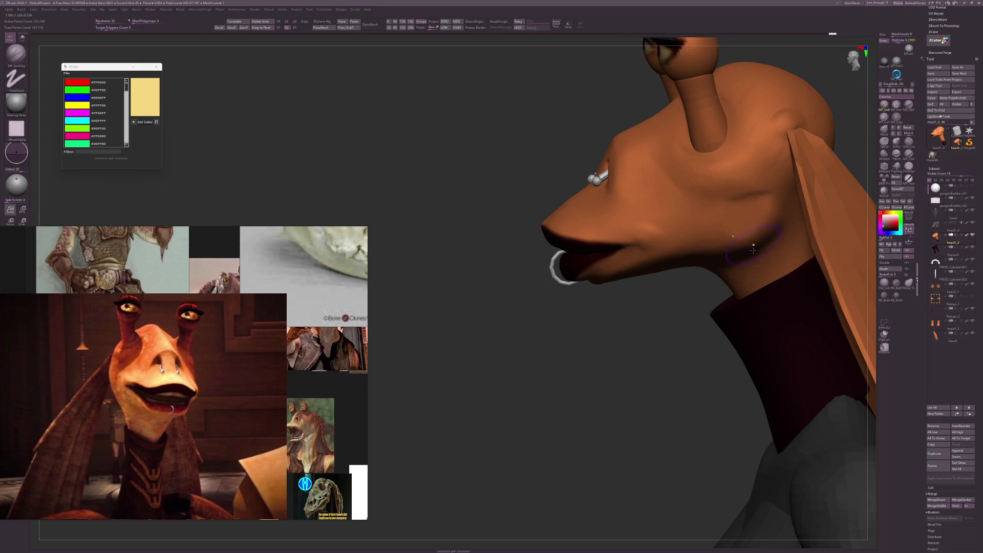
pyautogui.moveTo(773, 230); pyautogui.dragTo(755, 230)
pyautogui.scroll(-5, 662, 399)
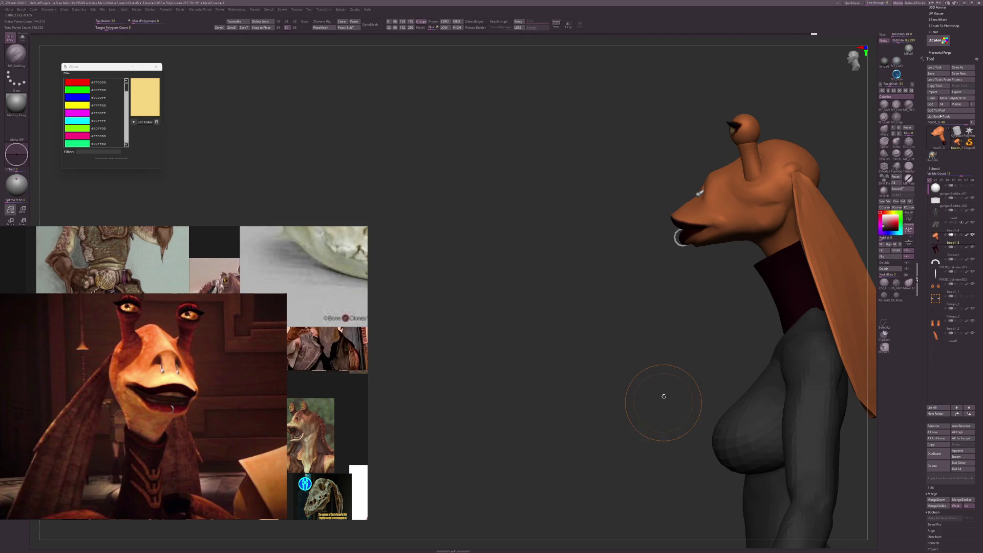
pyautogui.moveTo(662, 400); pyautogui.dragTo(630, 399, button='right')
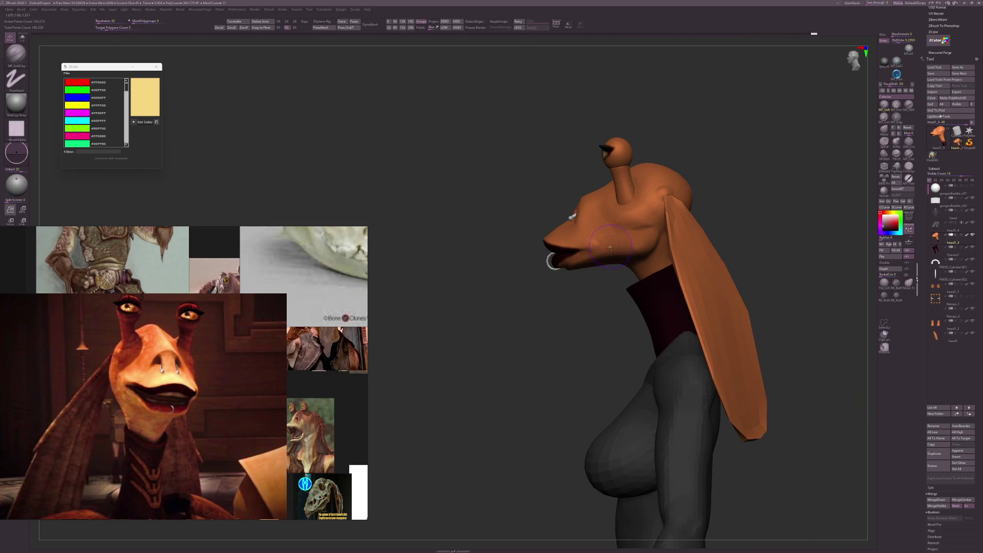
pyautogui.moveTo(592, 246)
pyautogui.mouseDown(button='right')
pyautogui.moveTo(772, 300)
pyautogui.moveTo(765, 321)
pyautogui.moveTo(731, 291)
pyautogui.moveTo(639, 273)
pyautogui.moveTo(665, 271)
pyautogui.mouseUp(button='right')
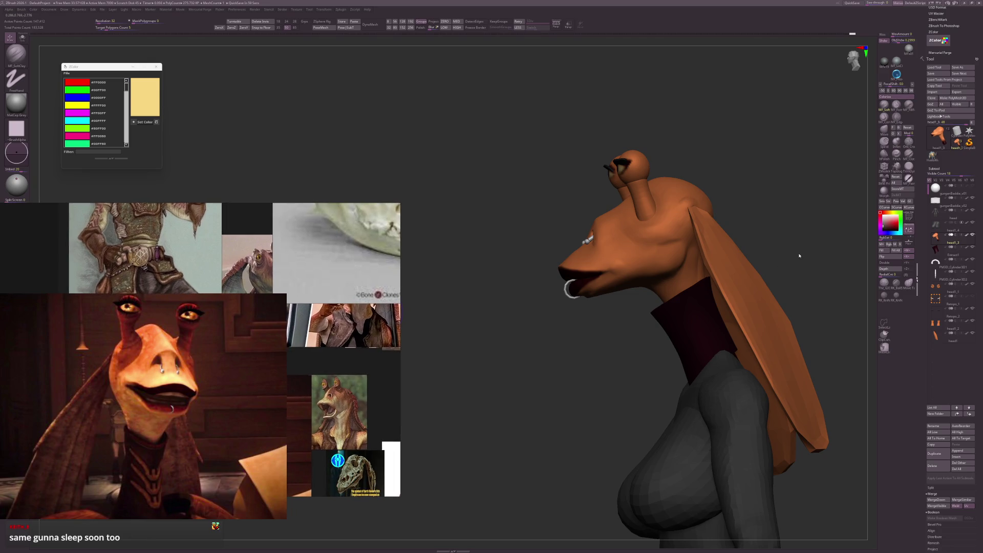
# Select the lip ring subtool and inspect it from front, three-quarter and profile angles.
pyautogui.keyDown('ctrl'); pyautogui.moveTo(796, 261); pyautogui.dragTo(596, 365, button='right'); pyautogui.keyUp('ctrl')
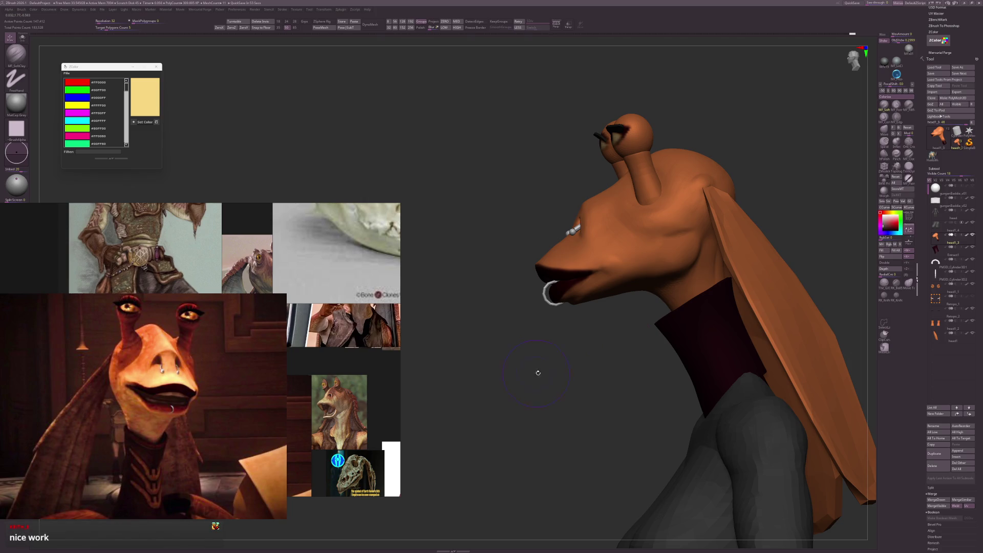
pyautogui.moveTo(538, 373); pyautogui.dragTo(777, 281)
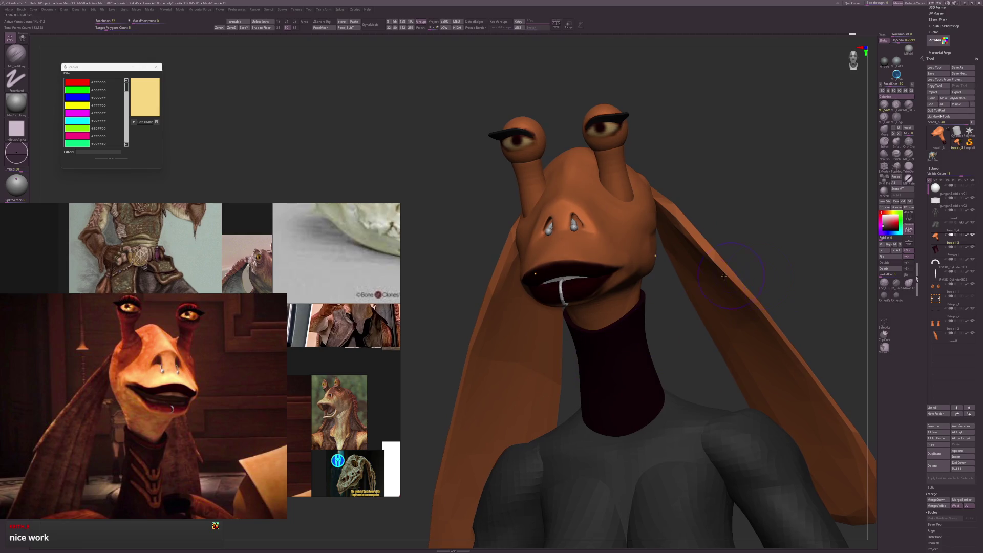
pyautogui.moveTo(724, 276); pyautogui.dragTo(715, 266, button='right')
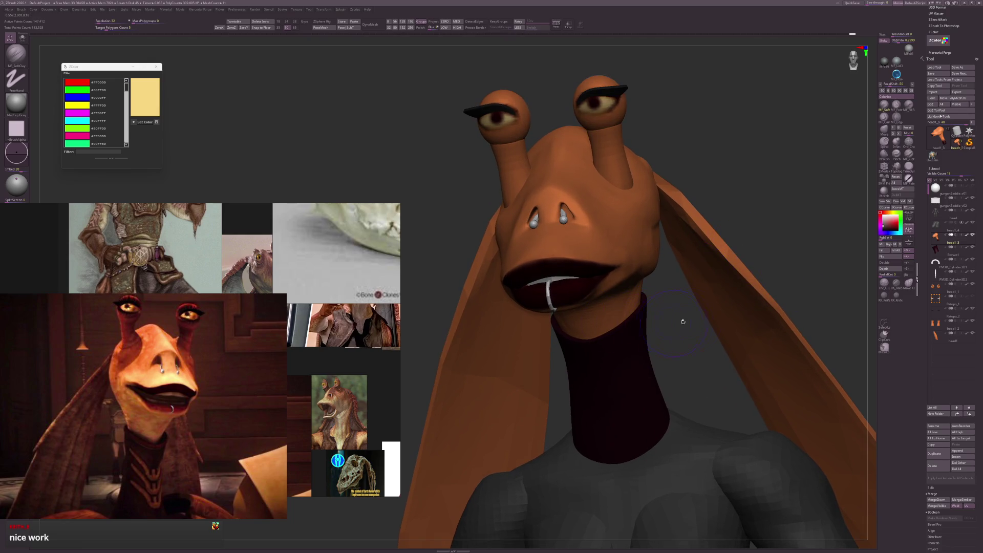
pyautogui.moveTo(671, 298); pyautogui.dragTo(544, 297, button='right')
pyautogui.keyDown('alt'); pyautogui.click(544, 296); pyautogui.keyUp('alt')
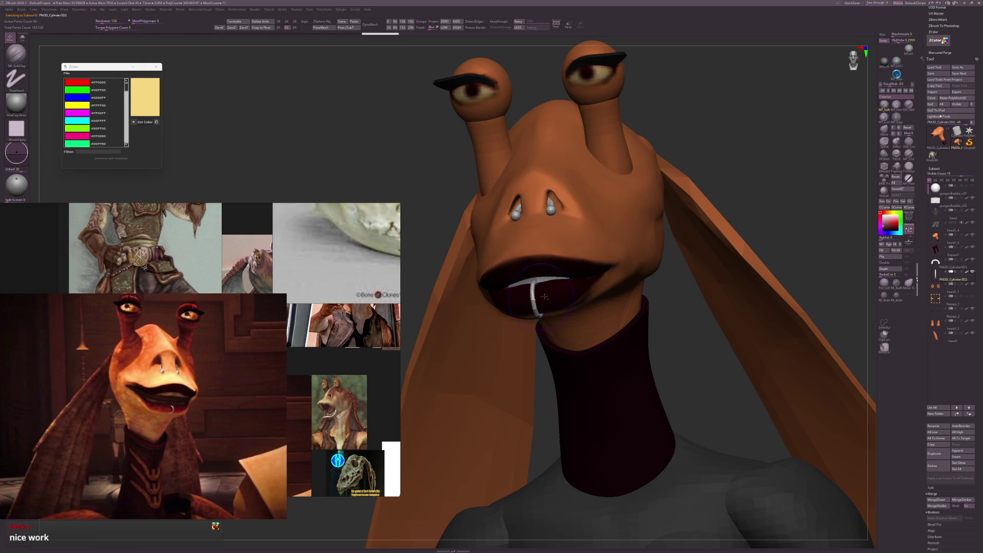
pyautogui.moveTo(671, 315)
pyautogui.mouseDown(button='right')
pyautogui.moveTo(634, 307)
pyautogui.moveTo(763, 286)
pyautogui.mouseUp(button='right')
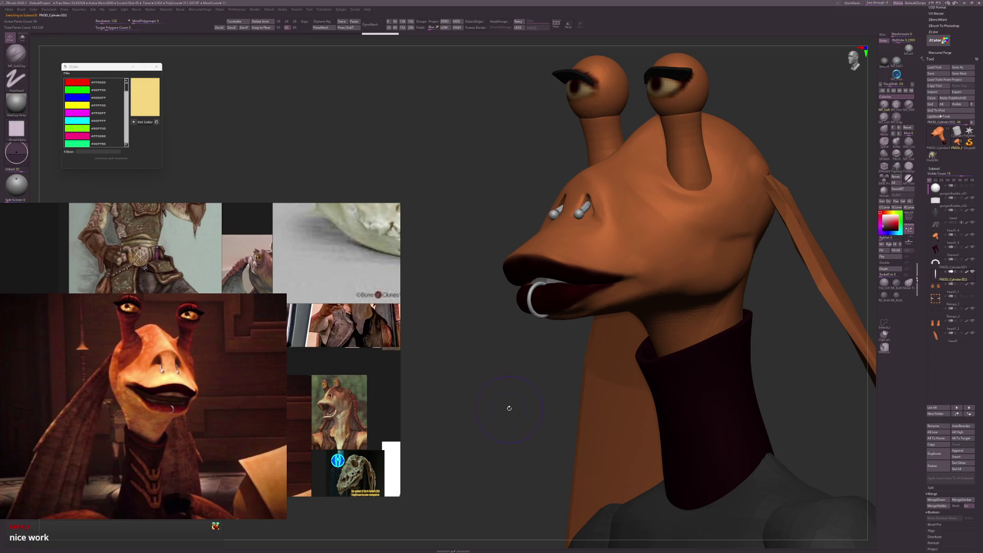
pyautogui.moveTo(532, 392); pyautogui.dragTo(542, 377, button='right')
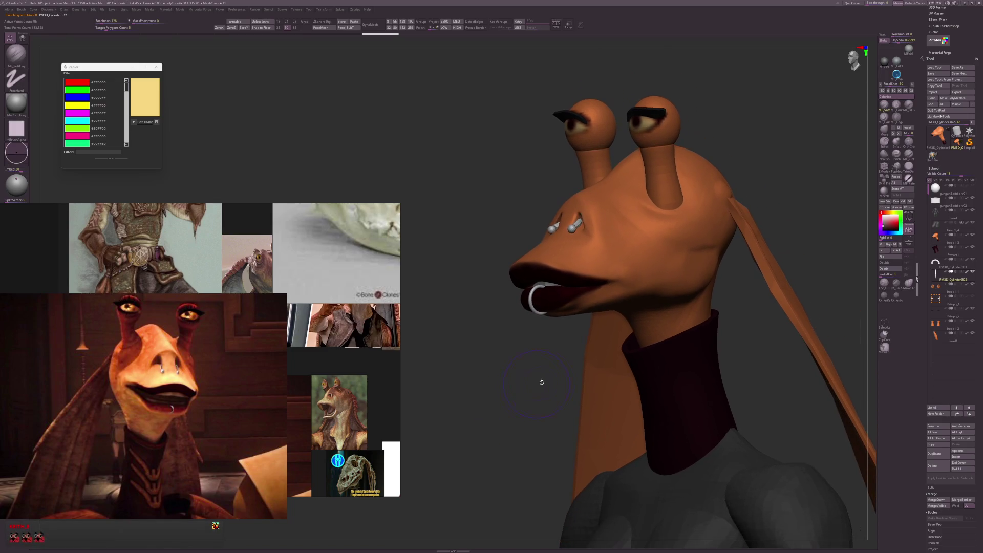
pyautogui.moveTo(782, 251); pyautogui.dragTo(823, 235, button='right')
# Make a light MF_SoftClay stroke on the head1_3 cheek, then select head1_1 in front view.
pyautogui.keyDown('alt'); pyautogui.click(716, 240); pyautogui.keyUp('alt')
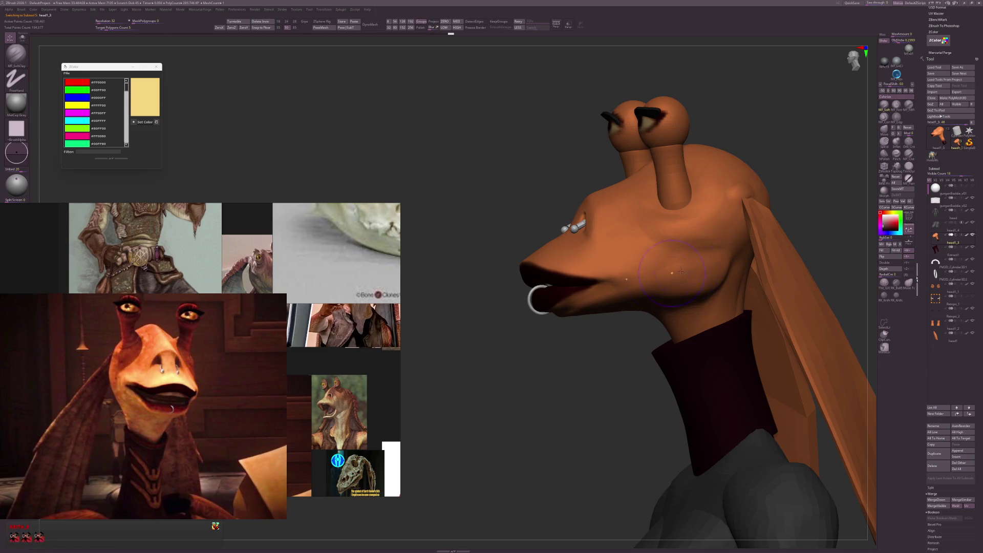
pyautogui.moveTo(709, 254); pyautogui.dragTo(715, 260)
pyautogui.moveTo(664, 277)
pyautogui.mouseDown(button='right')
pyautogui.moveTo(826, 238)
pyautogui.moveTo(783, 266)
pyautogui.moveTo(814, 292)
pyautogui.moveTo(808, 319)
pyautogui.moveTo(805, 279)
pyautogui.moveTo(787, 269)
pyautogui.mouseUp(button='right')
pyautogui.keyDown('alt'); pyautogui.click(648, 149); pyautogui.keyUp('alt')
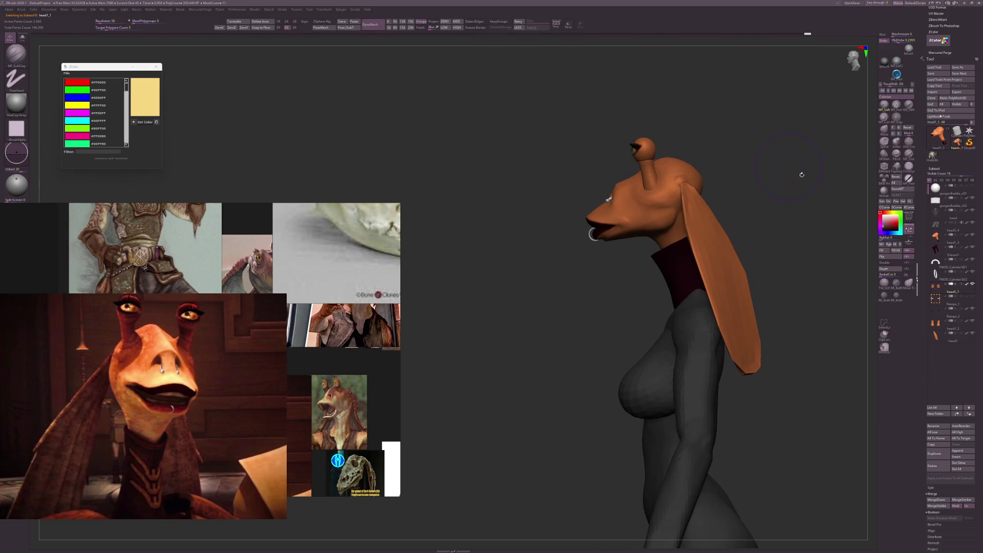
pyautogui.moveTo(809, 339)
pyautogui.mouseDown(button='right')
pyautogui.moveTo(798, 309)
pyautogui.moveTo(803, 330)
pyautogui.moveTo(826, 338)
pyautogui.moveTo(800, 282)
pyautogui.moveTo(812, 335)
pyautogui.mouseUp(button='right')
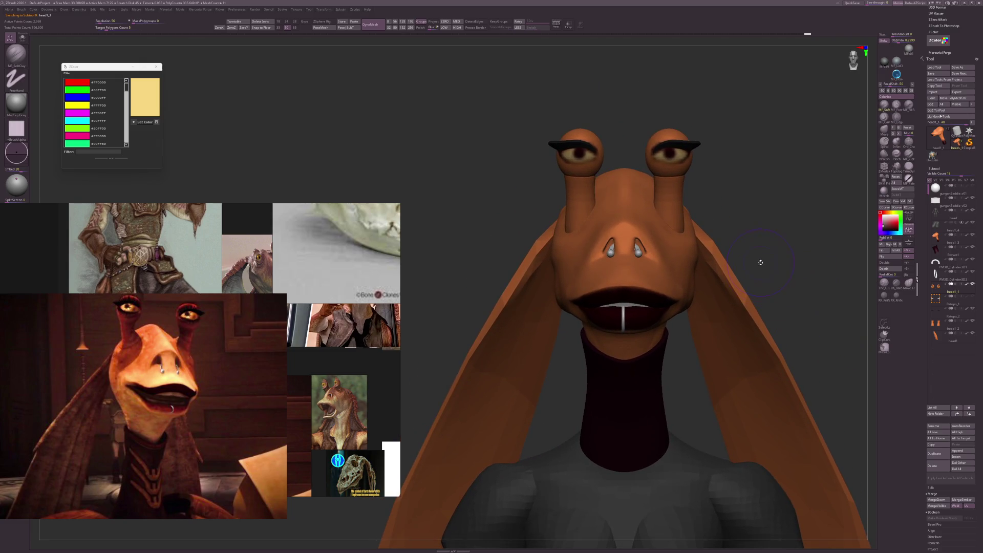
# Pull the upper lip into a new shape with Move Topological and smooth it.
pyautogui.press('b')
pyautogui.press('m')
pyautogui.press('t')
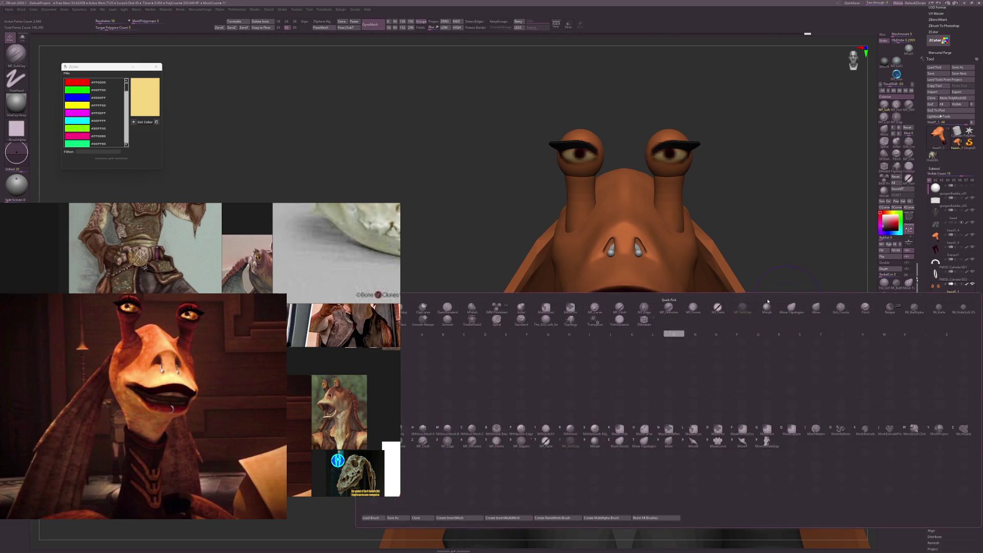
pyautogui.moveTo(617, 289); pyautogui.dragTo(625, 287)
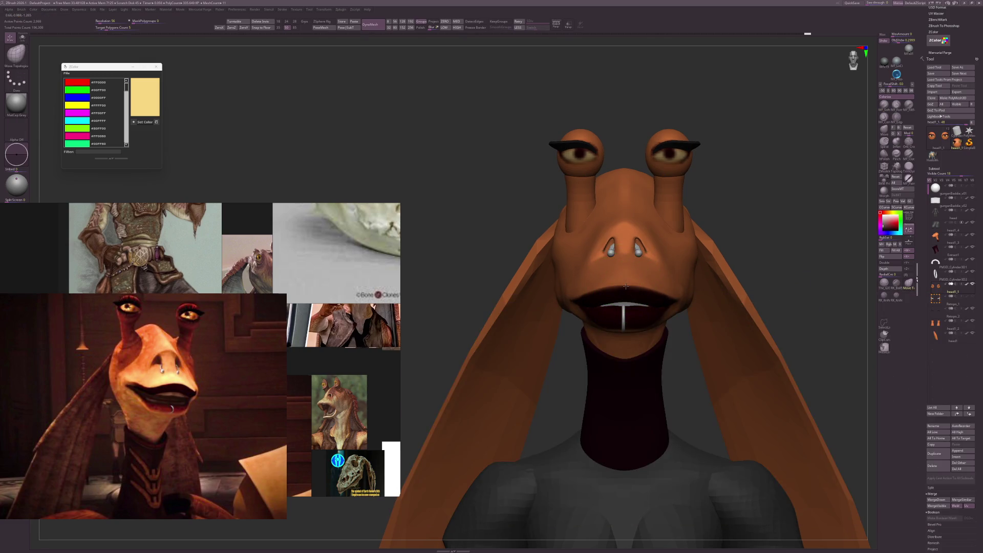
pyautogui.keyDown('alt'); pyautogui.click(627, 287); pyautogui.keyUp('alt')
pyautogui.moveTo(627, 288); pyautogui.dragTo(750, 257, button='right')
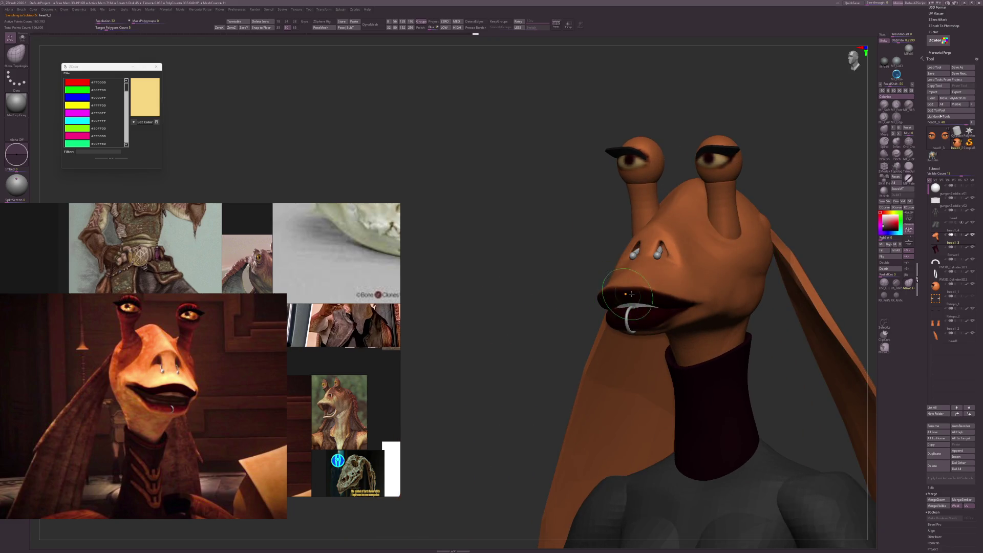
pyautogui.moveTo(744, 273); pyautogui.dragTo(797, 237, button='right')
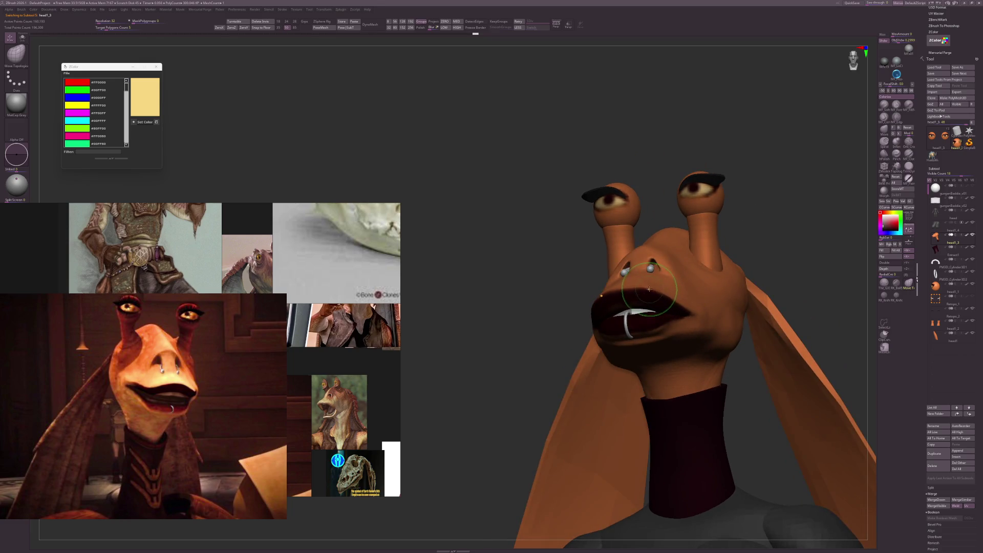
pyautogui.moveTo(649, 289)
pyautogui.mouseDown(button='right')
pyautogui.moveTo(750, 271)
pyautogui.moveTo(757, 281)
pyautogui.moveTo(730, 289)
pyautogui.mouseUp(button='right')
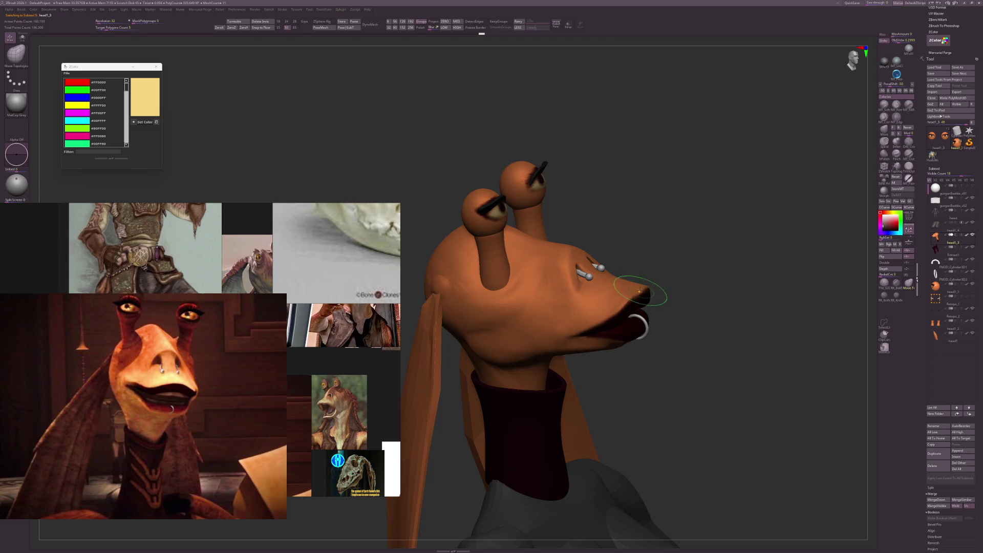
pyautogui.press('shift')
pyautogui.moveTo(592, 292); pyautogui.dragTo(706, 268, button='right')
# Refine the snout with MF_SoftClay at an adjusted brush size, then check the body.
pyautogui.click(884, 104)
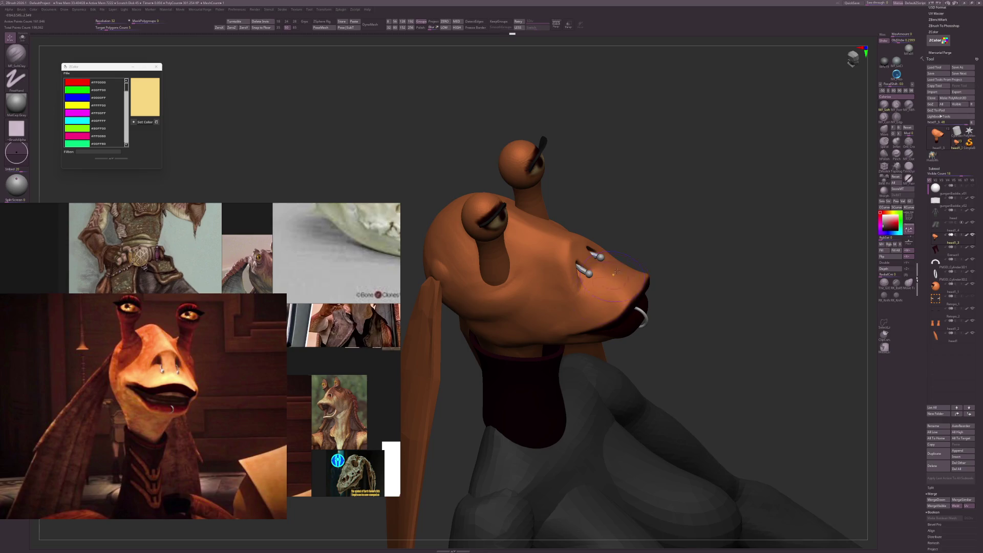
pyautogui.moveTo(691, 270)
pyautogui.mouseDown()
pyautogui.moveTo(563, 281)
pyautogui.moveTo(586, 277)
pyautogui.mouseUp()
pyautogui.press('s')
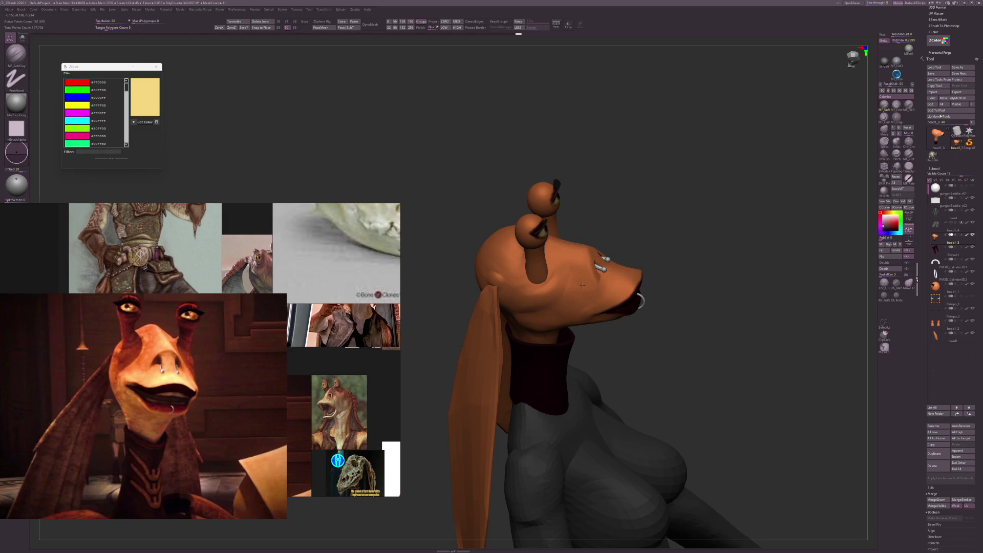
pyautogui.moveTo(690, 266); pyautogui.dragTo(590, 296)
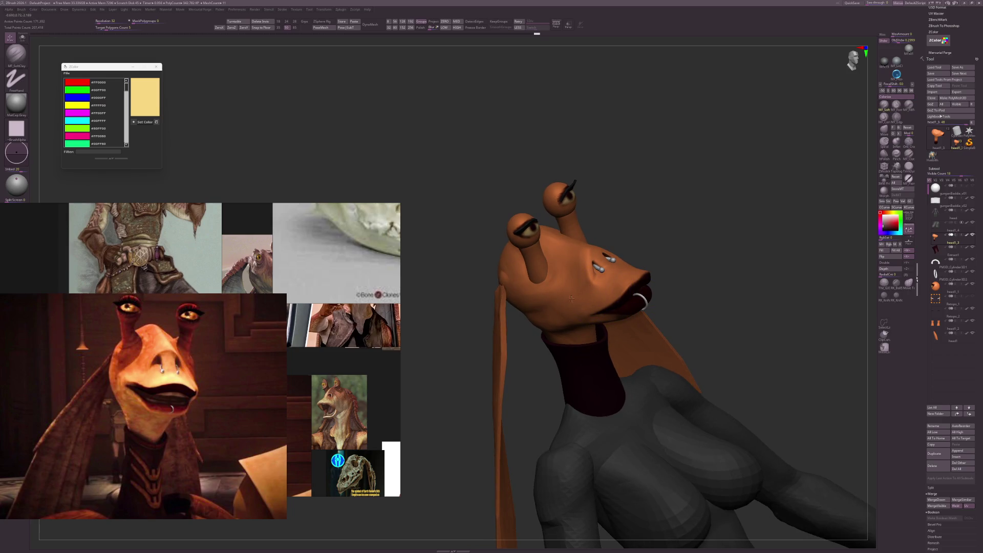
pyautogui.moveTo(658, 235)
pyautogui.mouseDown()
pyautogui.moveTo(763, 234)
pyautogui.moveTo(650, 243)
pyautogui.mouseUp()
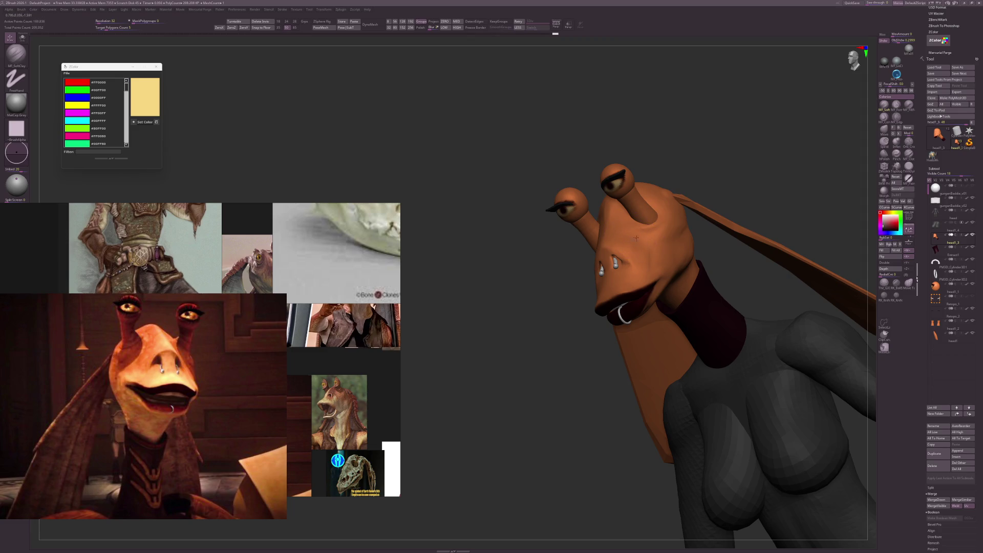
pyautogui.moveTo(820, 244); pyautogui.dragTo(819, 304)
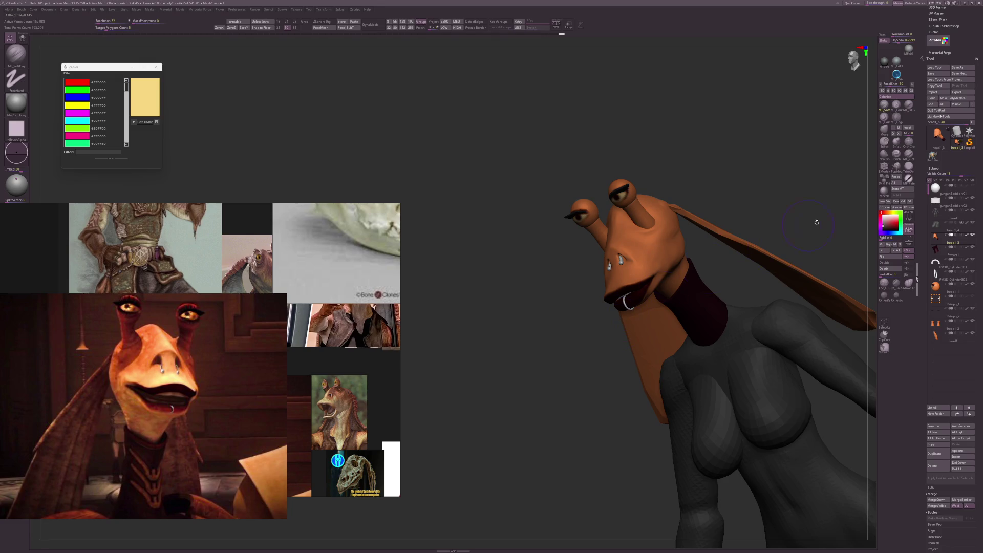
pyautogui.moveTo(816, 221)
pyautogui.mouseDown()
pyautogui.moveTo(777, 246)
pyautogui.moveTo(810, 239)
pyautogui.moveTo(790, 322)
pyautogui.moveTo(751, 290)
pyautogui.moveTo(691, 309)
pyautogui.mouseUp()
pyautogui.keyDown('alt'); pyautogui.click(635, 311); pyautogui.keyUp('alt')
# Turn on Polyframe, disable Sculptris Pro, shrink Draw Size, and isolate the green arm polygroup.
pyautogui.hotkey('shift', 'f')
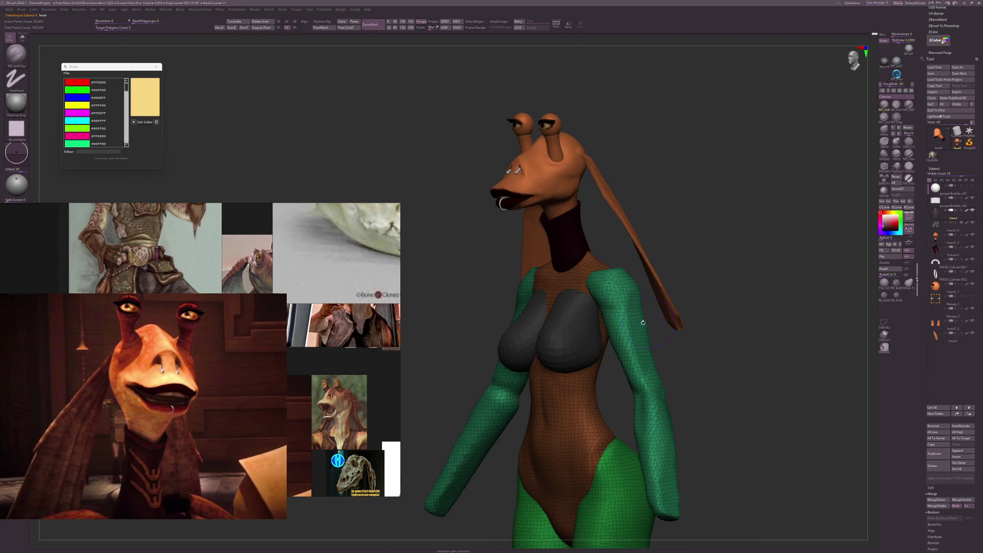
pyautogui.click(632, 275)
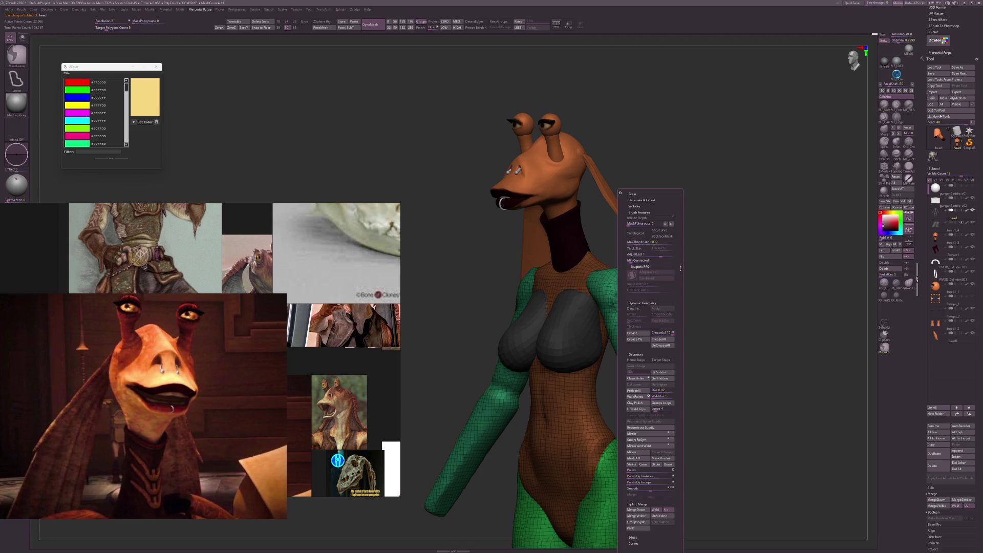
pyautogui.moveTo(725, 276)
pyautogui.mouseDown()
pyautogui.moveTo(689, 289)
pyautogui.moveTo(717, 287)
pyautogui.moveTo(648, 303)
pyautogui.mouseUp()
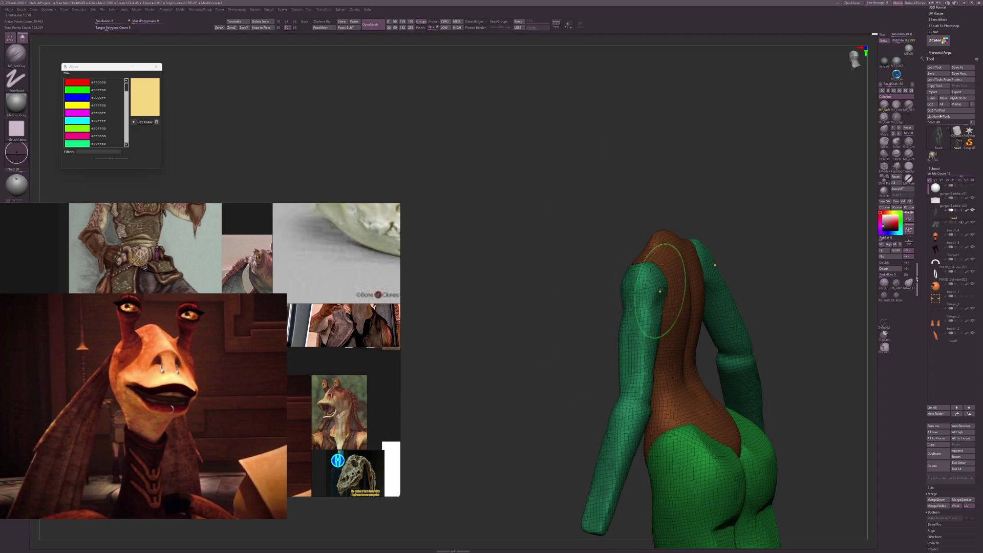
pyautogui.moveTo(727, 286)
pyautogui.mouseDown()
pyautogui.moveTo(757, 259)
pyautogui.moveTo(741, 297)
pyautogui.moveTo(691, 297)
pyautogui.mouseUp()
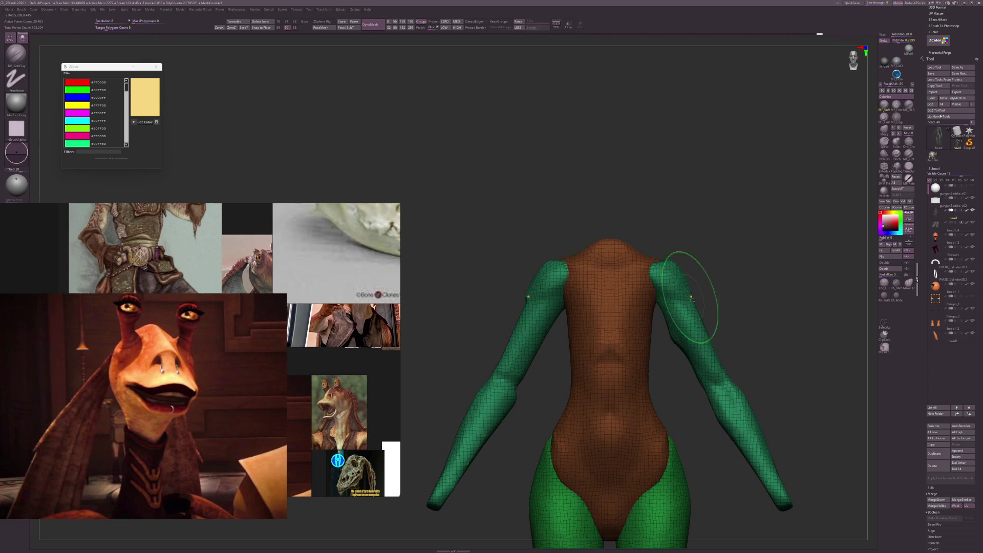
pyautogui.press('s')
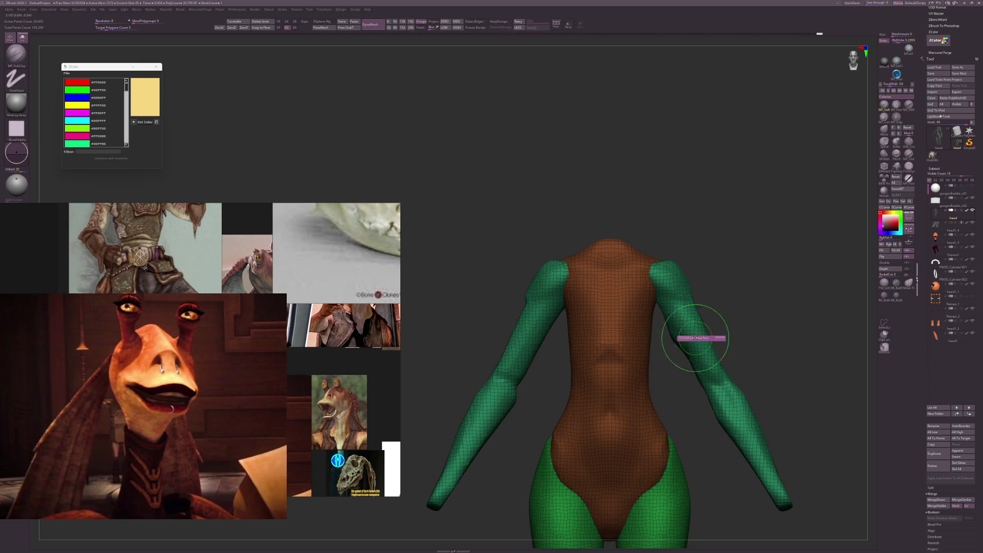
pyautogui.press('s')
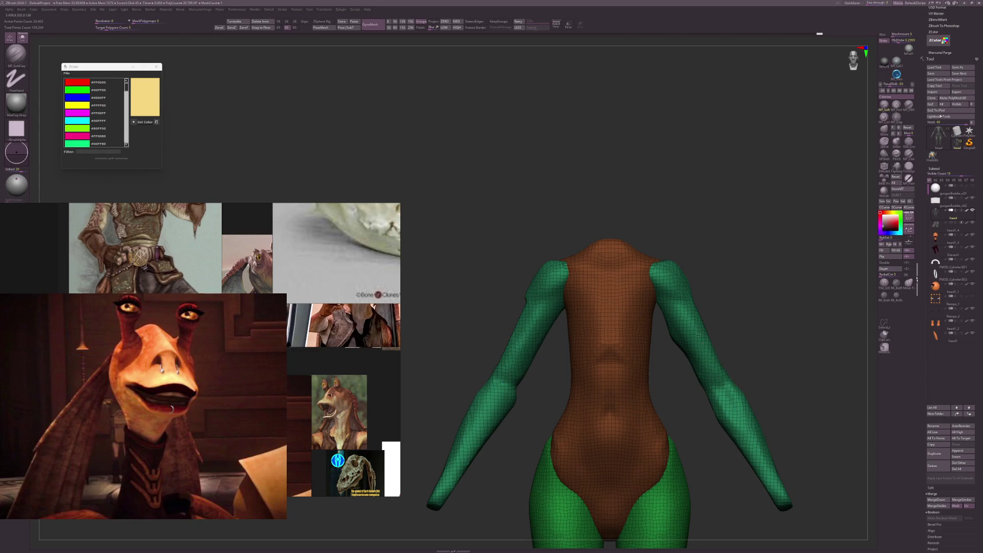
pyautogui.moveTo(698, 334); pyautogui.dragTo(744, 343)
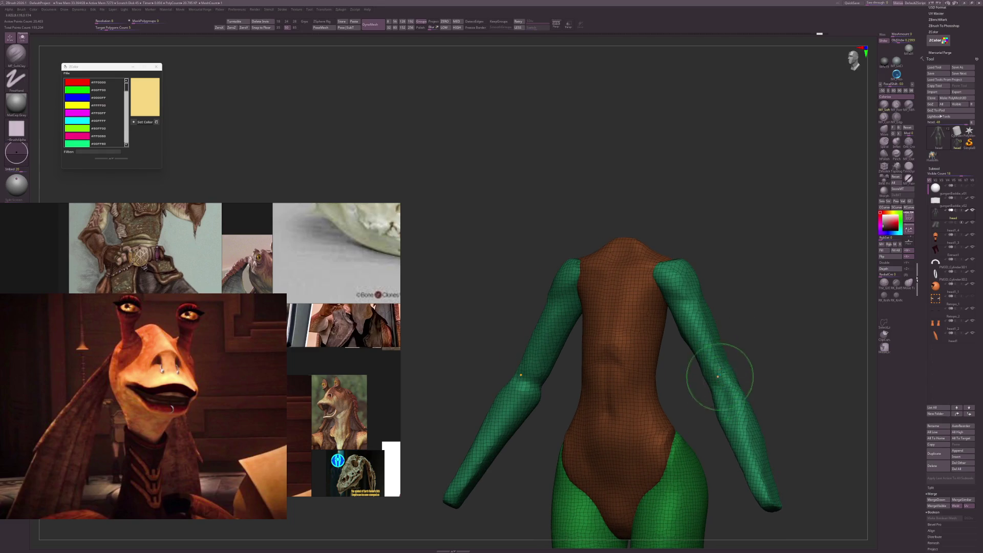
pyautogui.moveTo(716, 381); pyautogui.dragTo(713, 352)
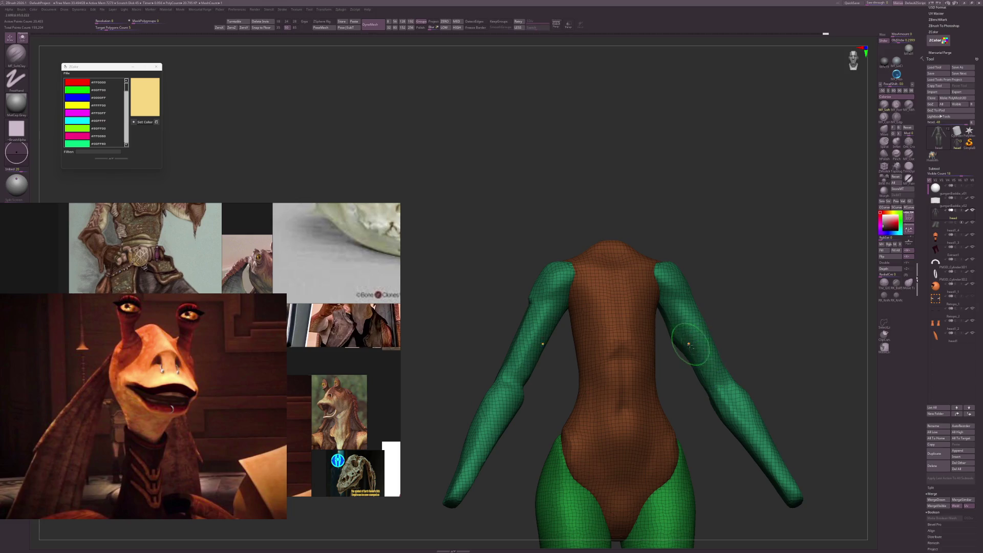
pyautogui.moveTo(707, 394); pyautogui.dragTo(741, 375, button='right')
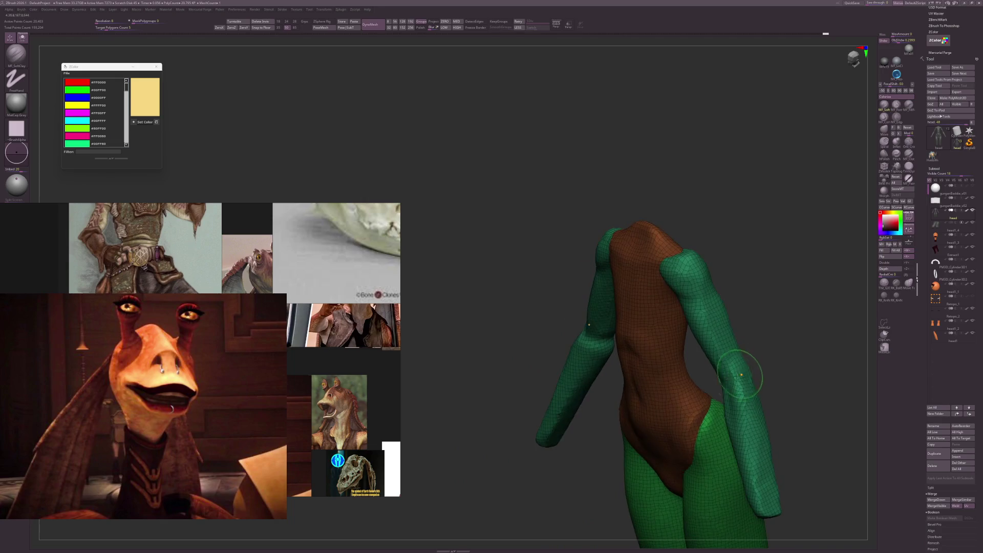
pyautogui.moveTo(714, 328); pyautogui.dragTo(724, 332, button='right')
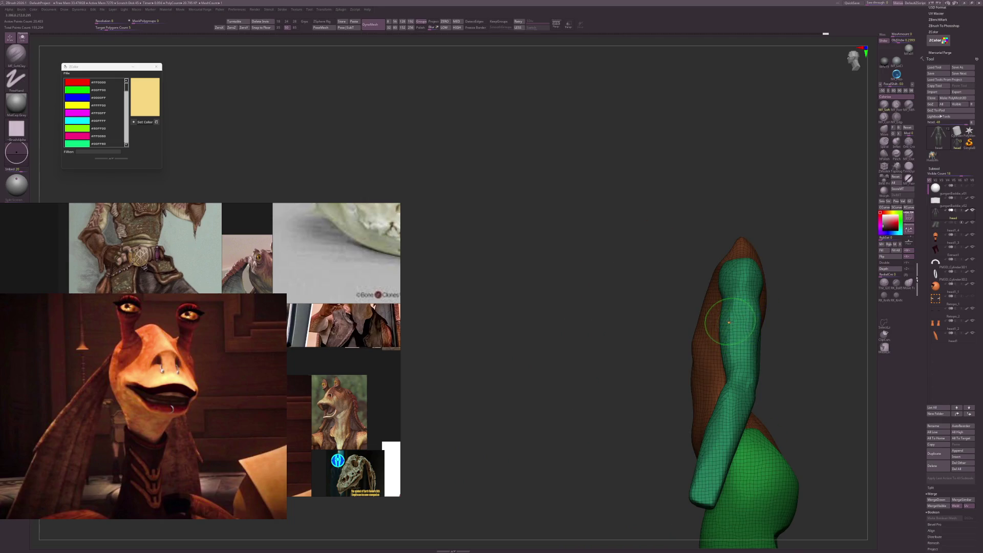
pyautogui.keyDown('ctrl'); pyautogui.keyDown('shift'); pyautogui.click(727, 323); pyautogui.keyUp('shift'); pyautogui.keyUp('ctrl')
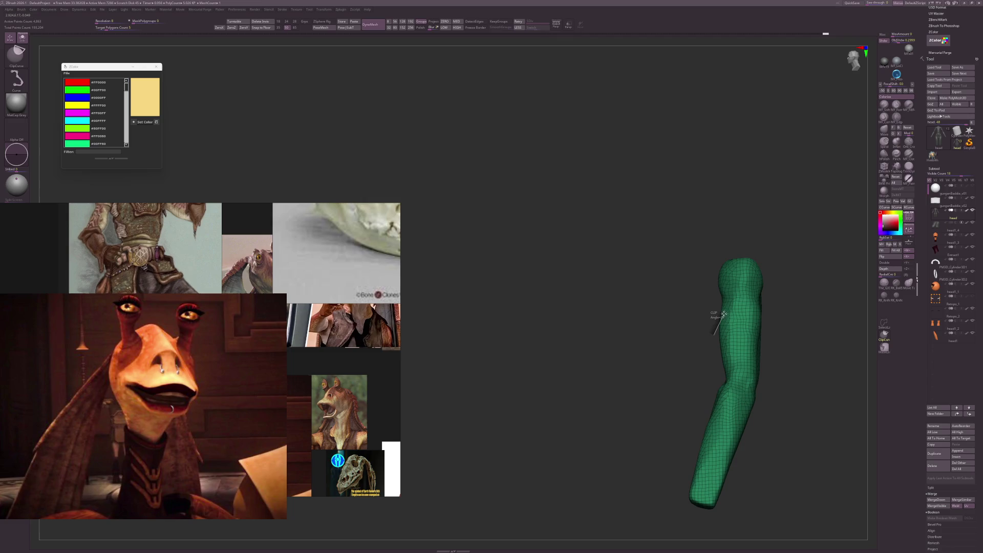
# Reveal both green arms and reshape them into slimmer, bent limbs with Move Topological.
pyautogui.keyDown('ctrl'); pyautogui.keyDown('shift'); pyautogui.moveTo(725, 302); pyautogui.dragTo(727, 307); pyautogui.keyUp('shift'); pyautogui.keyUp('ctrl')
pyautogui.moveTo(727, 307); pyautogui.dragTo(705, 311, button='right')
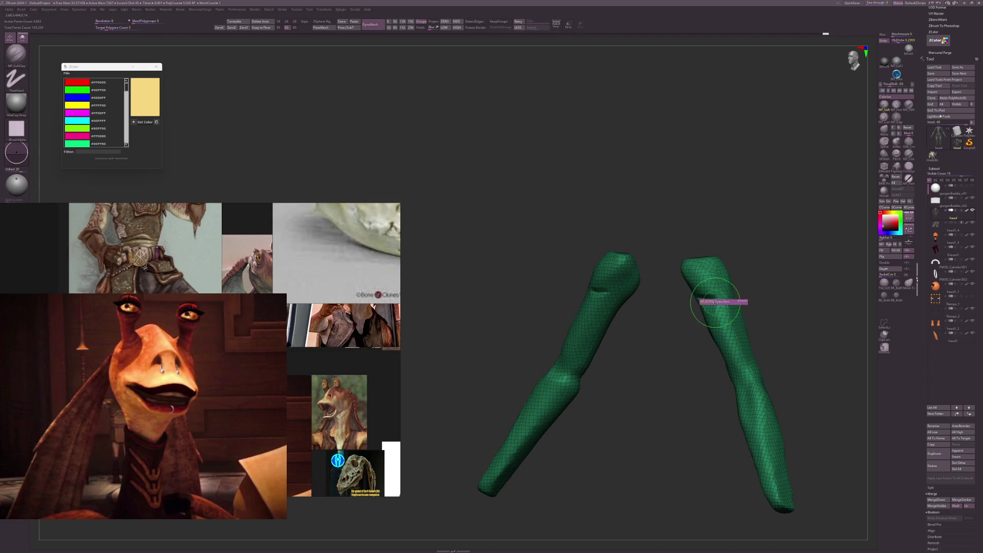
pyautogui.press('shift')
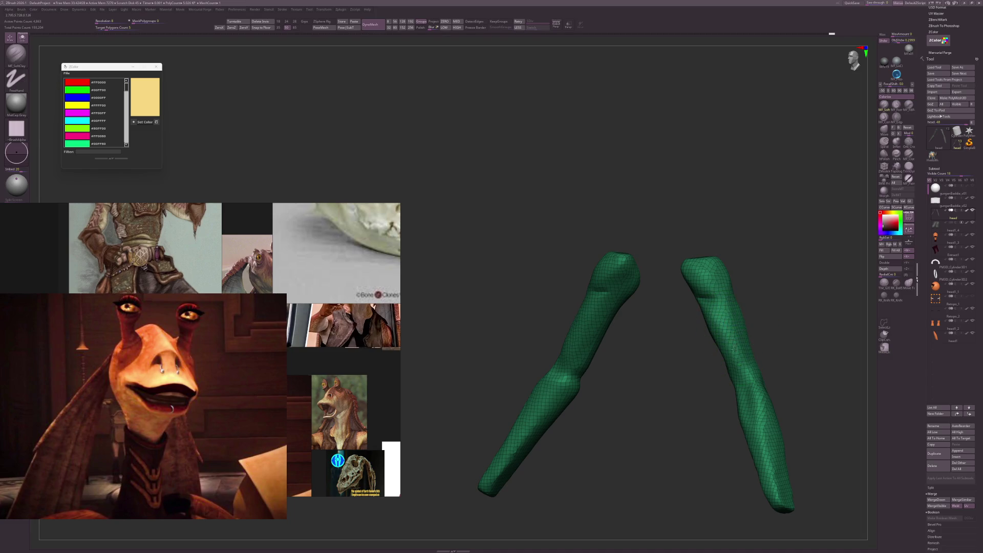
pyautogui.moveTo(774, 356)
pyautogui.mouseDown(button='right')
pyautogui.moveTo(757, 360)
pyautogui.moveTo(798, 338)
pyautogui.moveTo(735, 351)
pyautogui.mouseUp(button='right')
pyautogui.press('b')
pyautogui.press('m')
pyautogui.press('t')
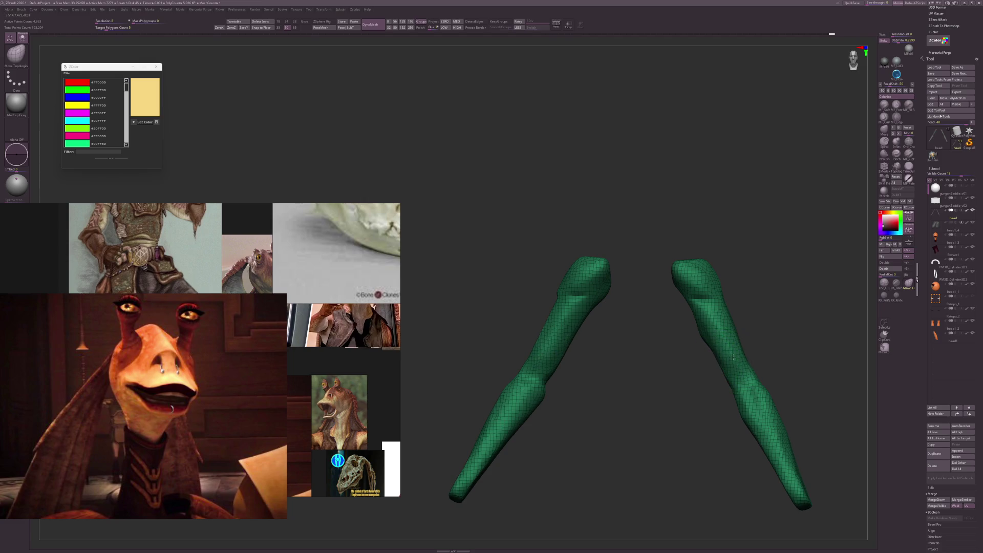
pyautogui.moveTo(741, 344)
pyautogui.keyDown('shift'); pyautogui.mouseDown(button='right')
pyautogui.moveTo(734, 333)
pyautogui.moveTo(746, 346)
pyautogui.moveTo(808, 334)
pyautogui.moveTo(797, 364)
pyautogui.mouseUp(button='right'); pyautogui.keyUp('shift')
# Start Mercurial Forge's Mirror on the model, then cancel it.
pyautogui.press('m')
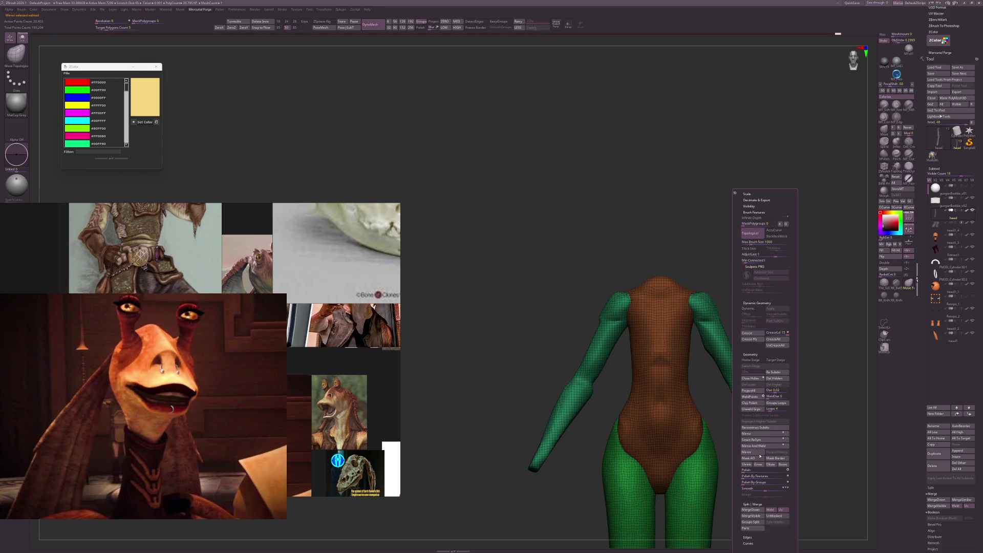
pyautogui.click(760, 454)
pyautogui.press('Return')
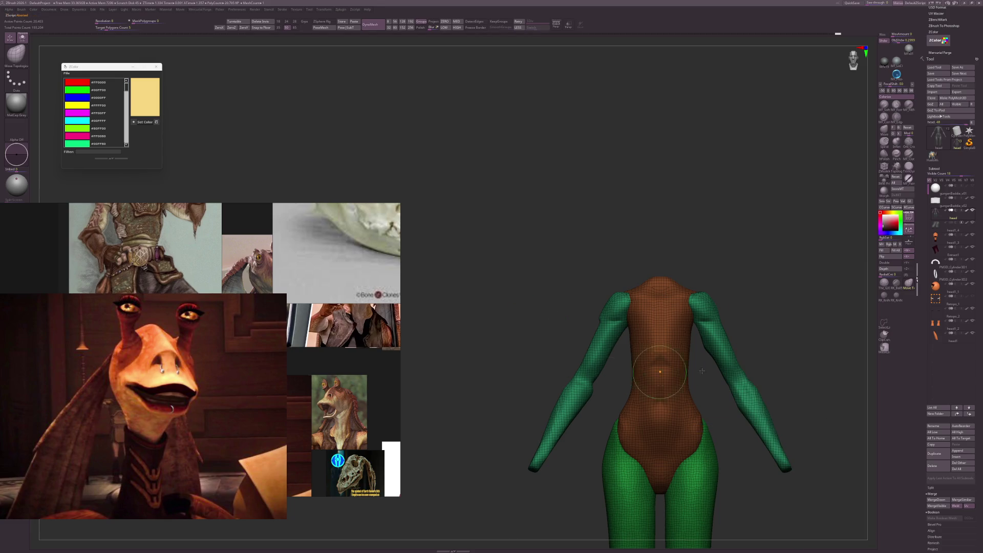